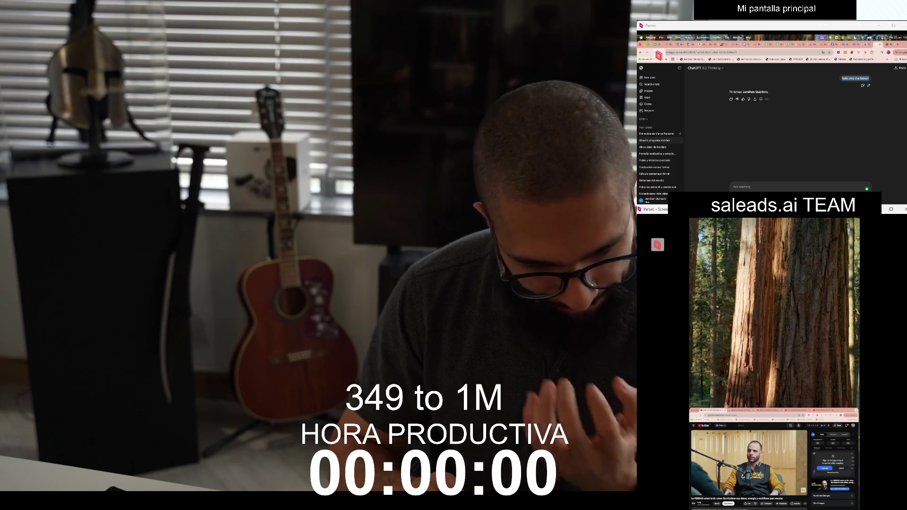
Go from the n8n workflow to the Vercel RAG template page, then start a fresh Google tab
key("super+Tab")
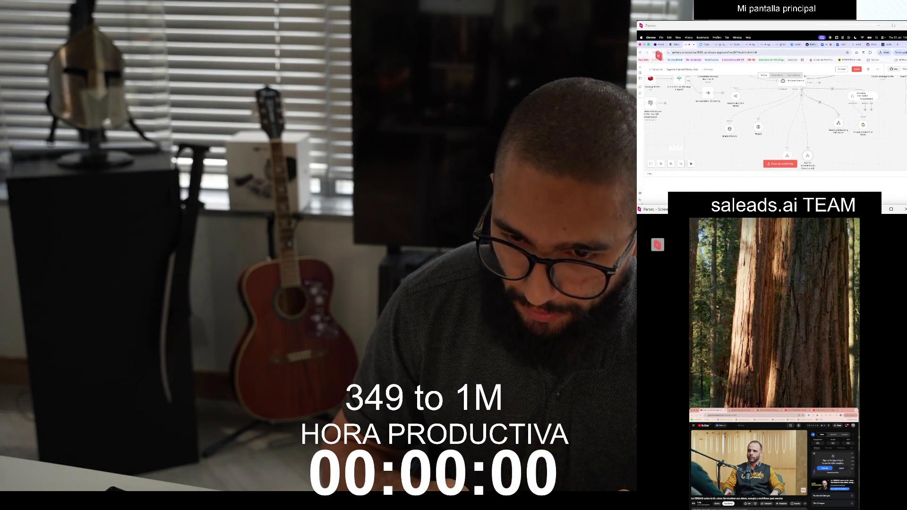
left_click(810, 44)
mouse_move(719, 69)
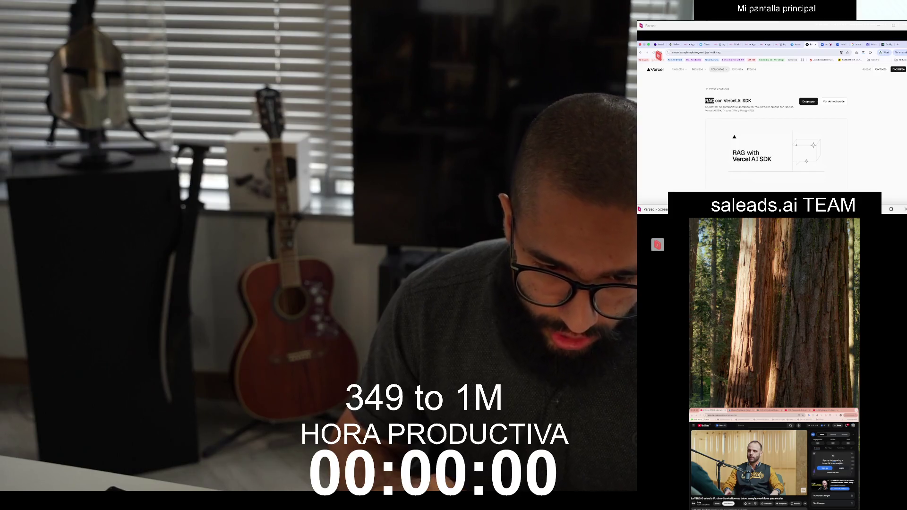
key("ctrl+t")
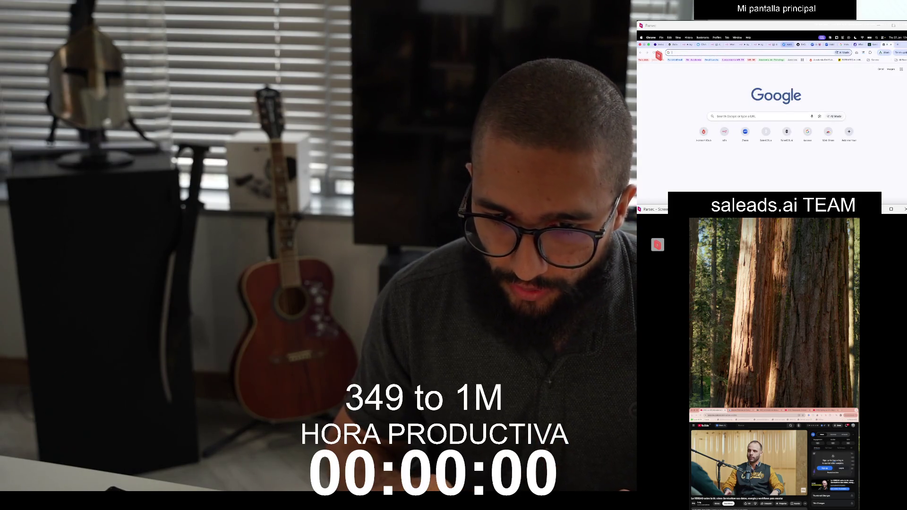
Search Google for 'RAG ai' and expand the '¿Qué es un RAG en IA?' answer
type("RAG")
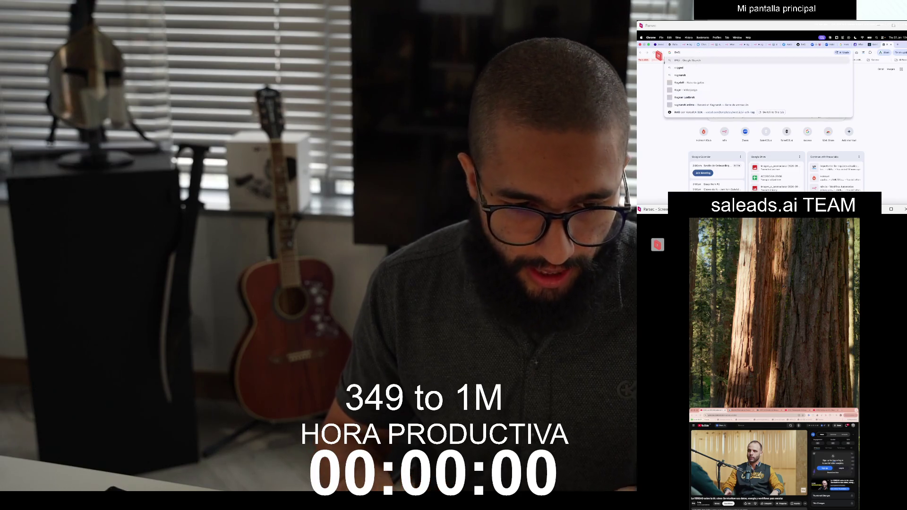
type(" ai")
key("Return")
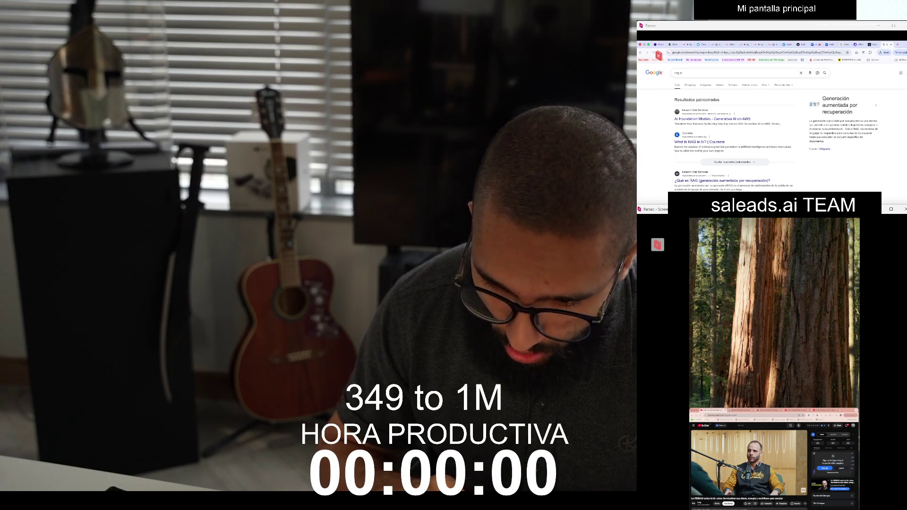
scroll(776, 132, "down", 2)
scroll(793, 133, "down", 3)
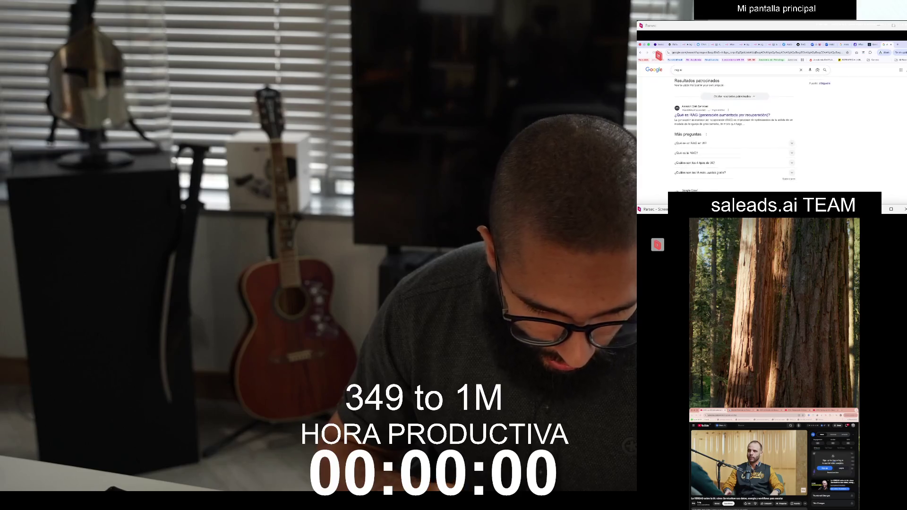
left_click(792, 122)
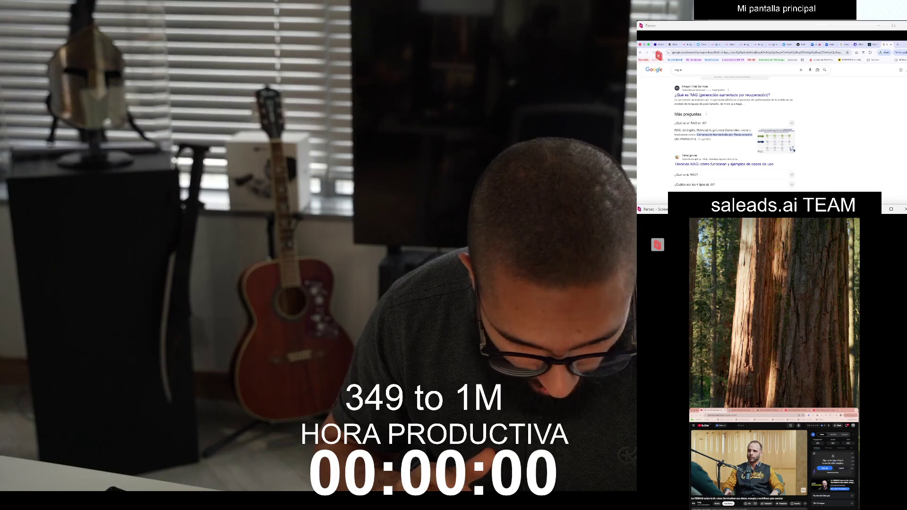
scroll(738, 132, "up", 10)
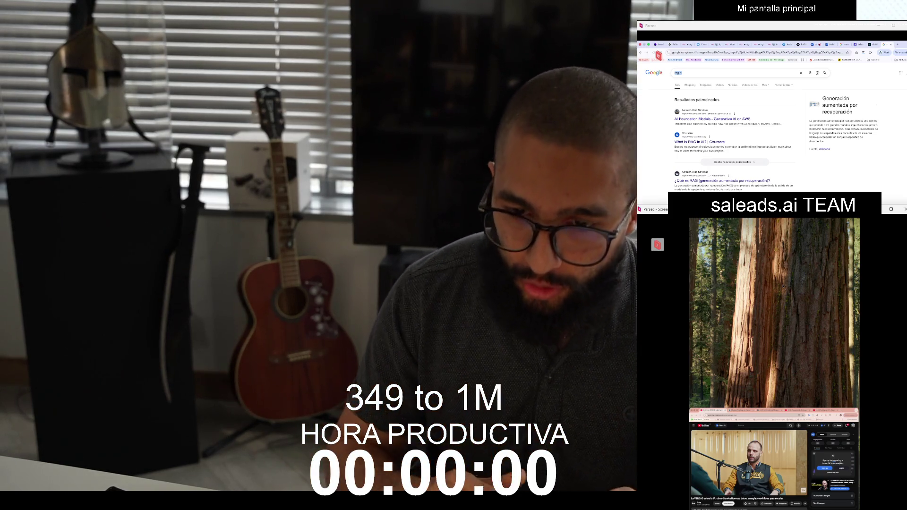
Search 'tokenizer' in a new tab and open the OpenAI Tokenizer result
key("ctrl+t")
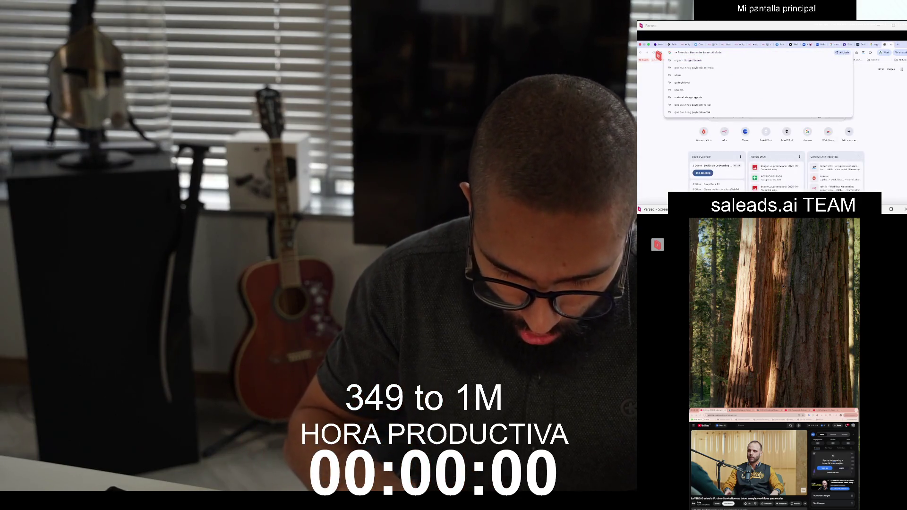
type("token")
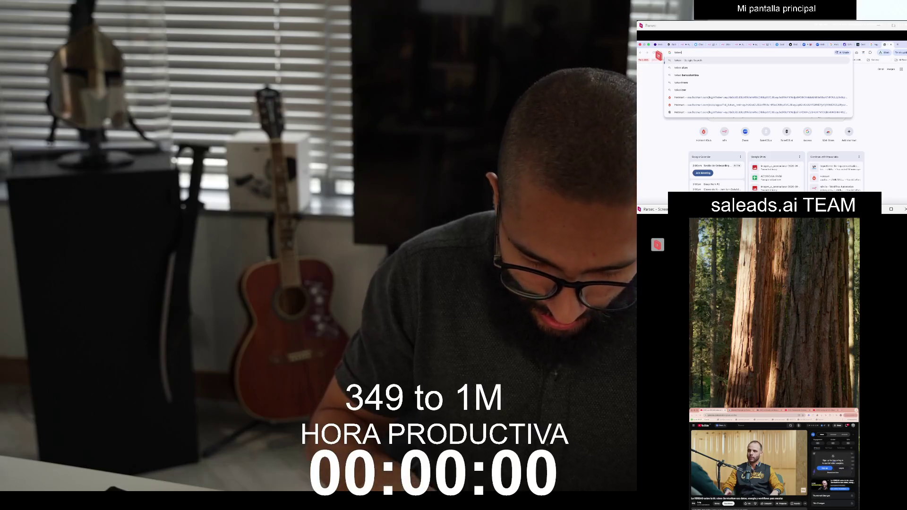
type("iza")
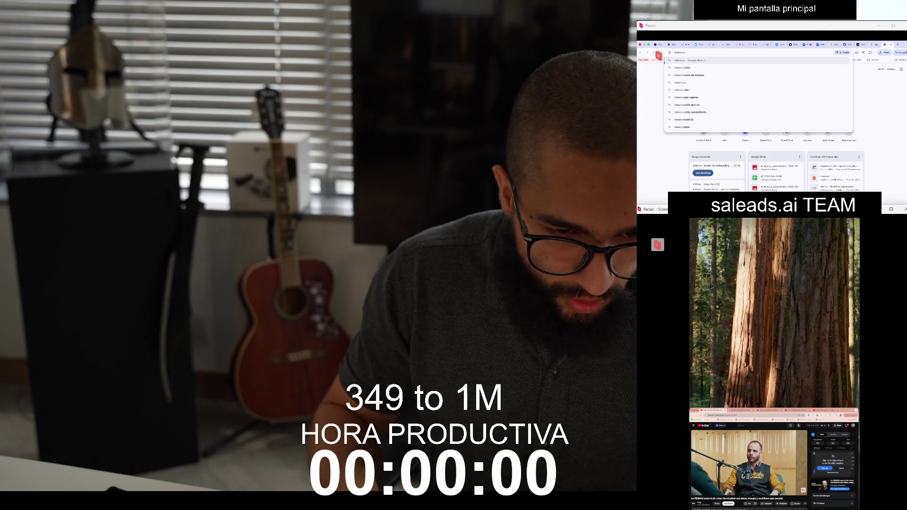
key("BackSpace")
type("er")
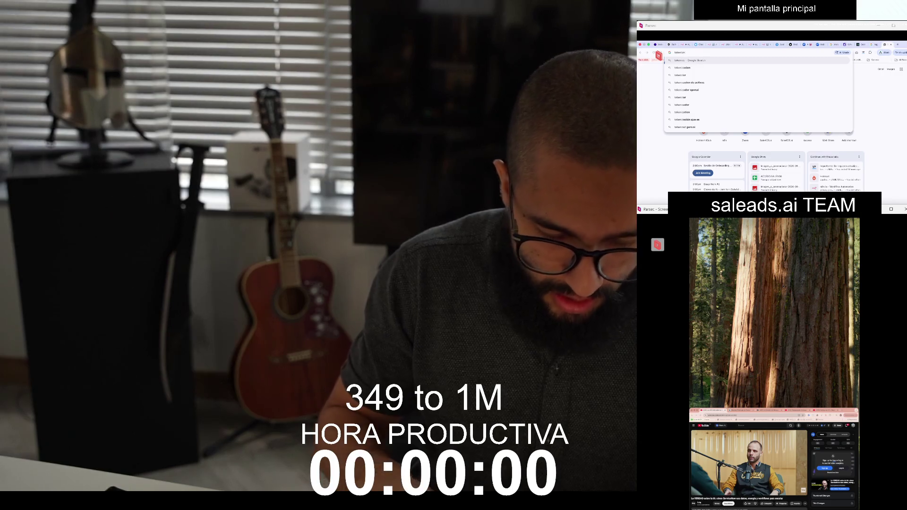
key("Return")
left_click(694, 120)
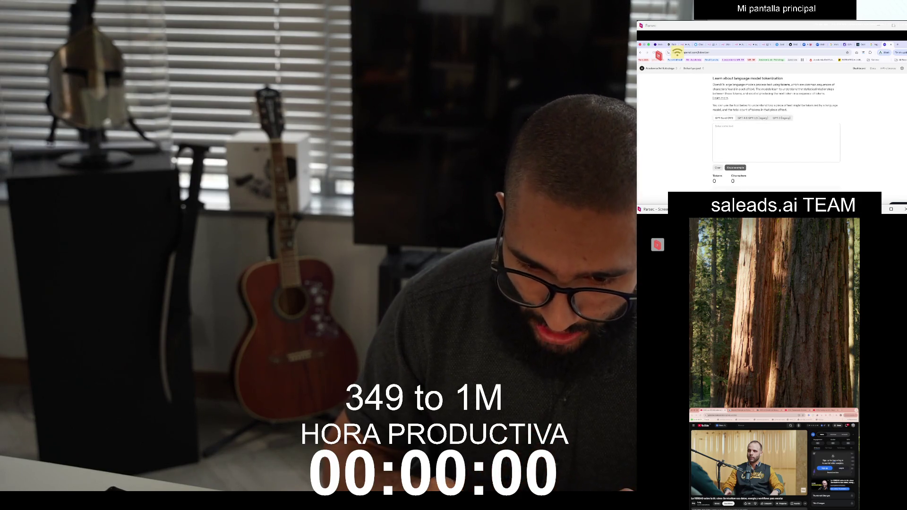
Copy the page's two intro paragraphs into the tokenizer box, giving 86 tokens and 435 characters
left_click_drag(835, 110, 726, 85)
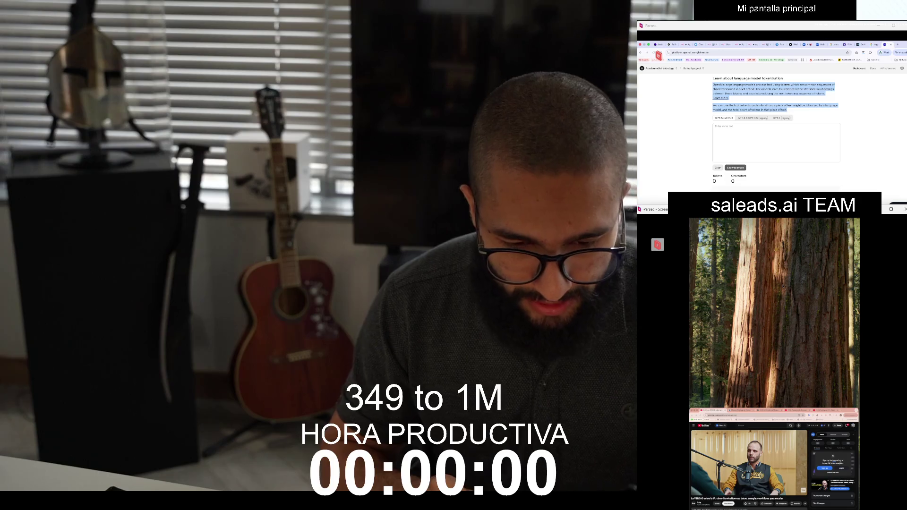
key("ctrl+c")
left_click(776, 142)
key("ctrl+v")
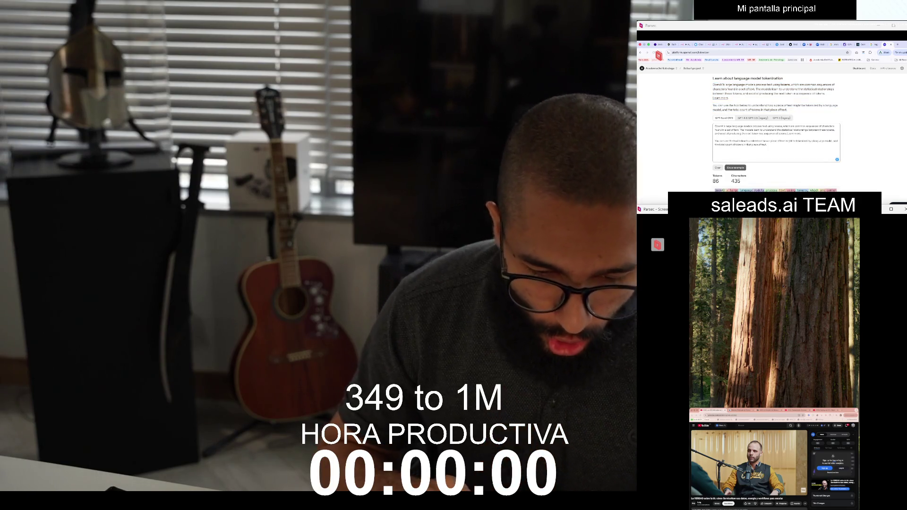
scroll(776, 133, "down", 3)
scroll(777, 142, "down", 2)
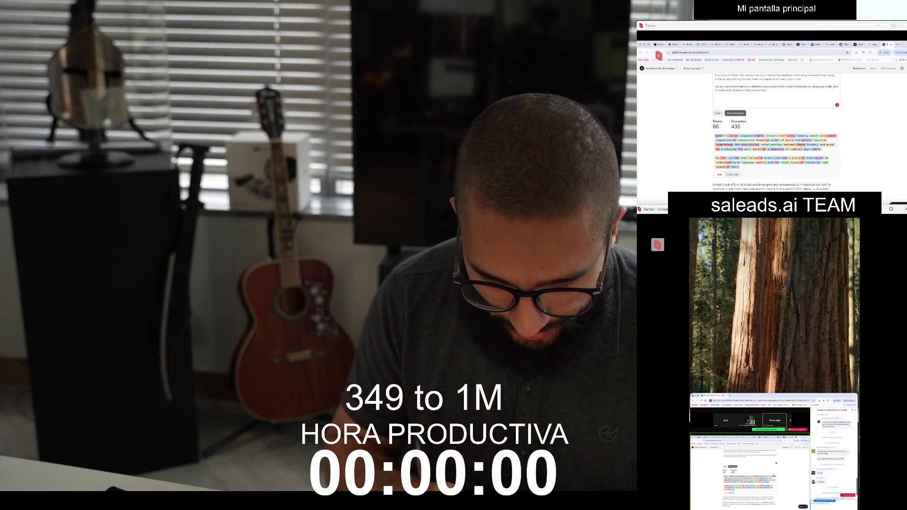
Highlight the intro heading and paragraphs, including the words 'process' and 'text'
scroll(775, 133, "up", 5)
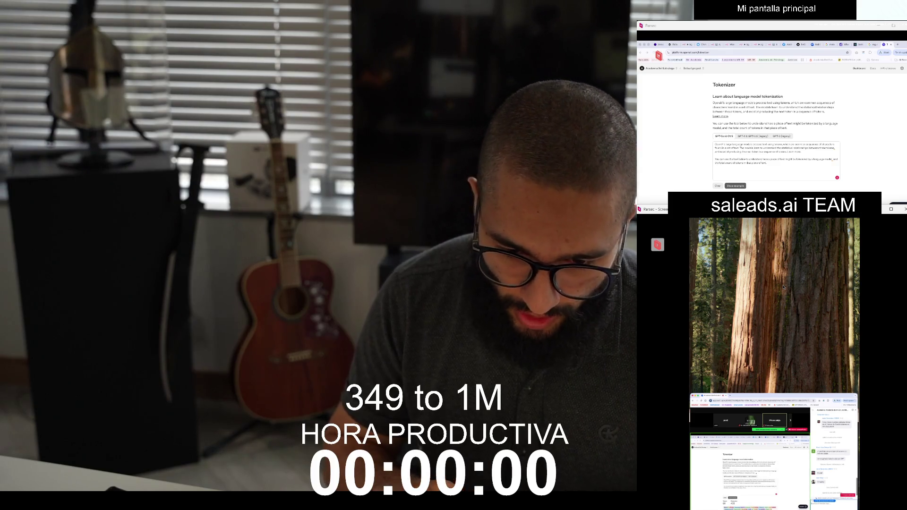
mouse_move(714, 96)
left_mouse_down()
mouse_move(827, 114)
mouse_move(788, 128)
left_mouse_up()
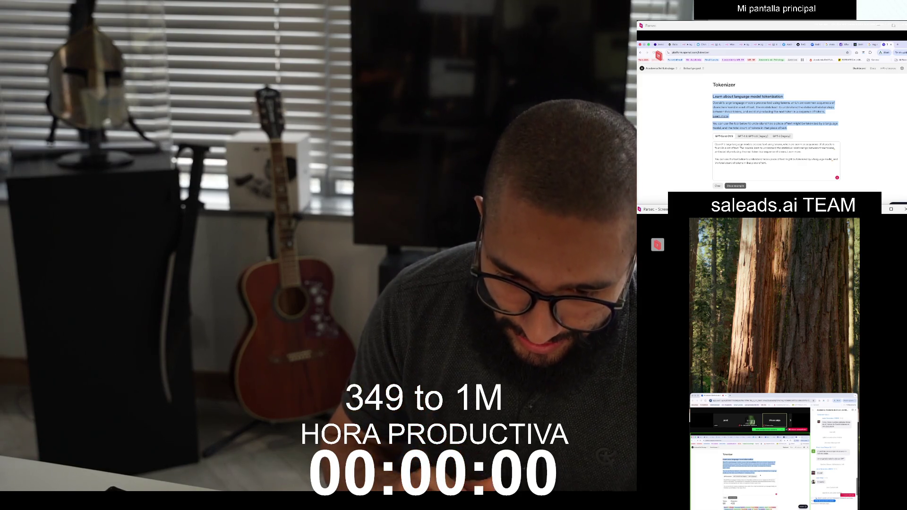
double_click(761, 102)
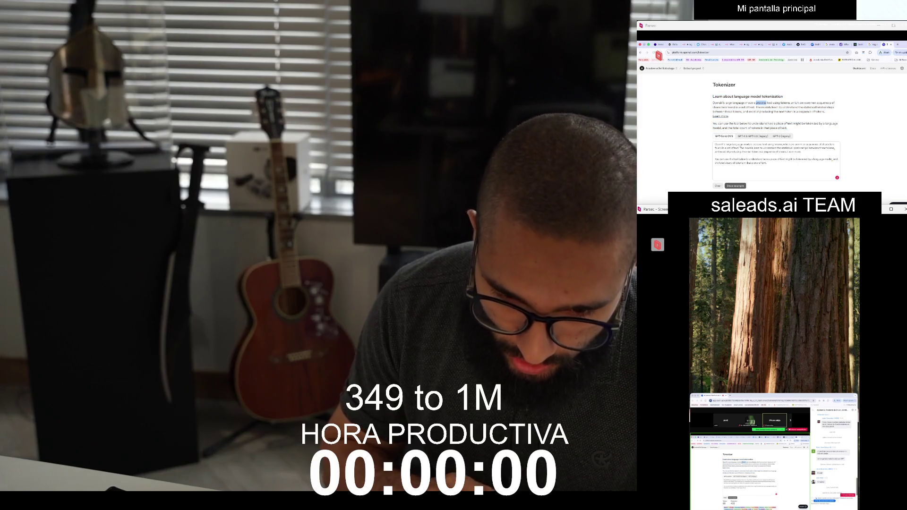
double_click(769, 103)
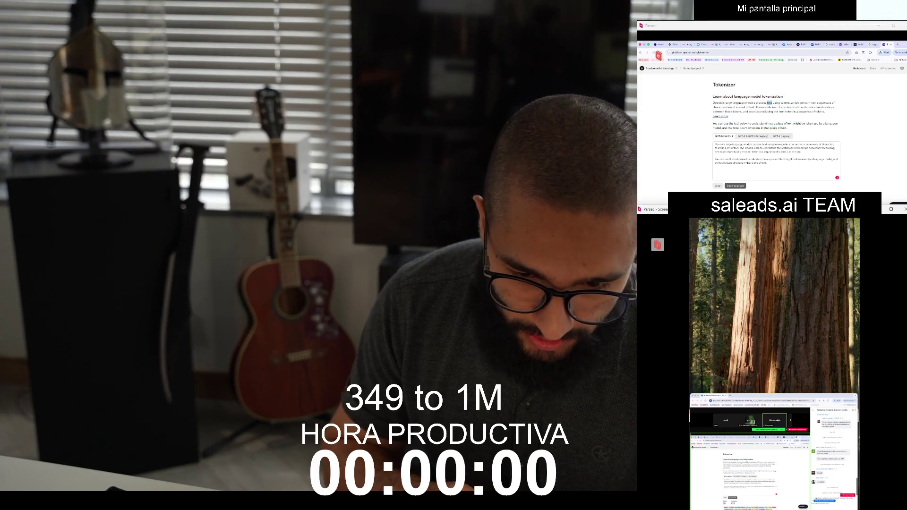
mouse_move(826, 111)
left_mouse_down()
mouse_move(759, 96)
mouse_move(713, 107)
left_mouse_up()
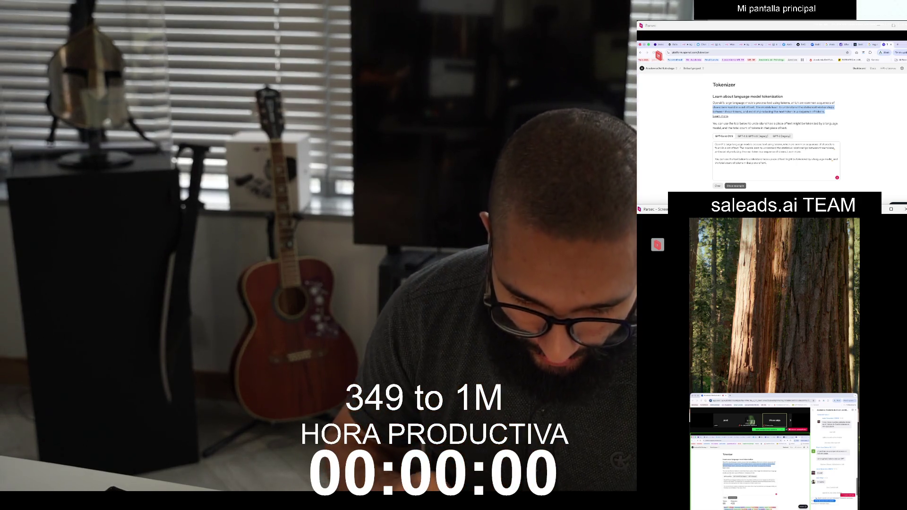
Switch the output to numeric token IDs, then empty the tokenizer text box
scroll(775, 128, "down", 5)
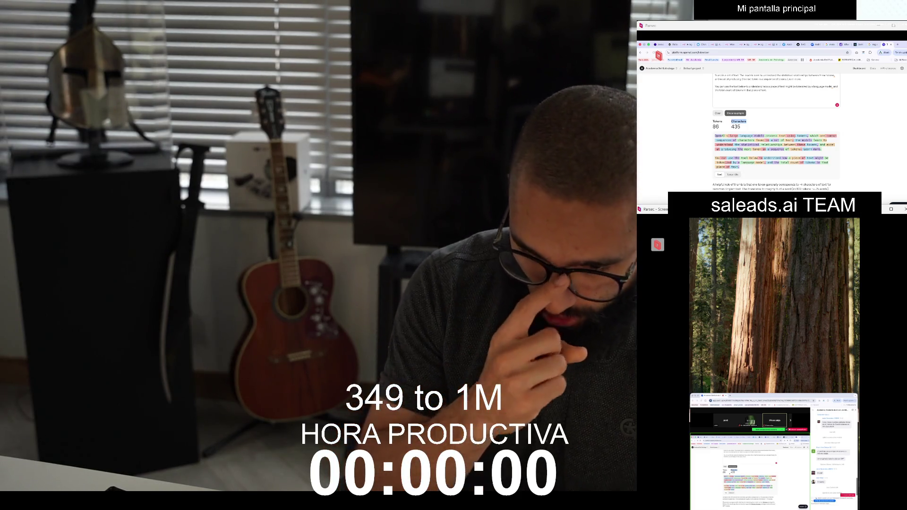
left_click(733, 175)
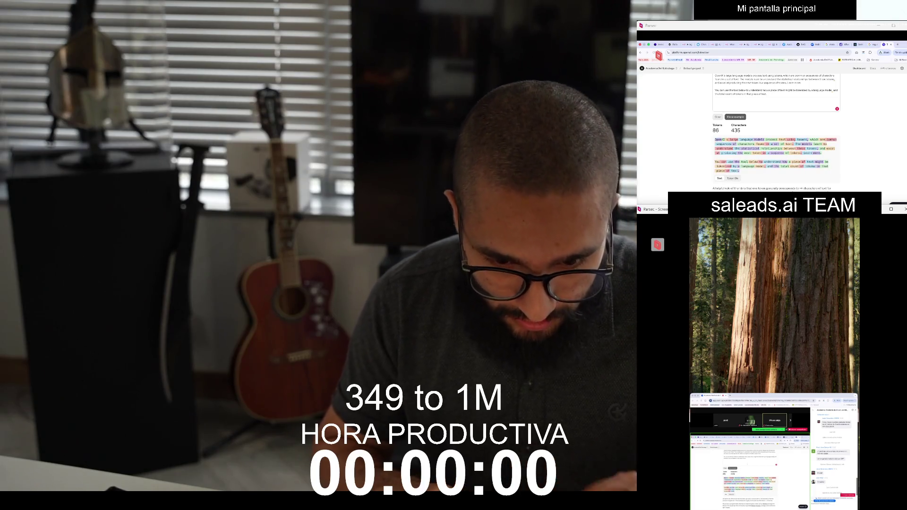
key("ctrl+a")
key("BackSpace")
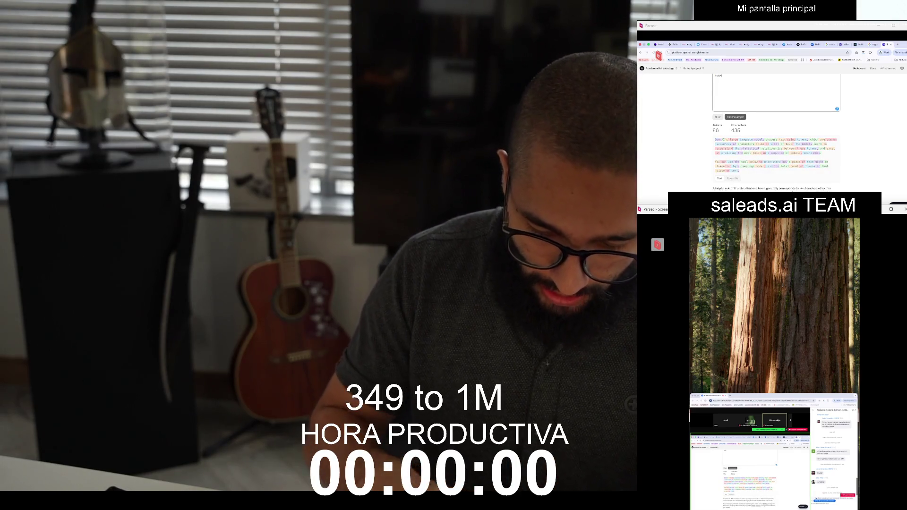
Tokenize 'hola como estas' (3 tokens, 15 characters) and view its token IDs
type("hola como estas")
scroll(775, 123, "up", 1)
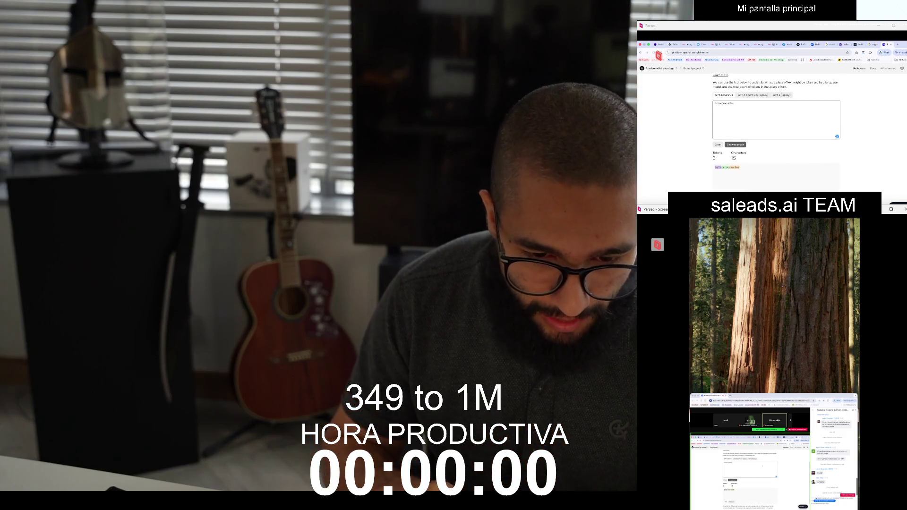
key("ctrl+a")
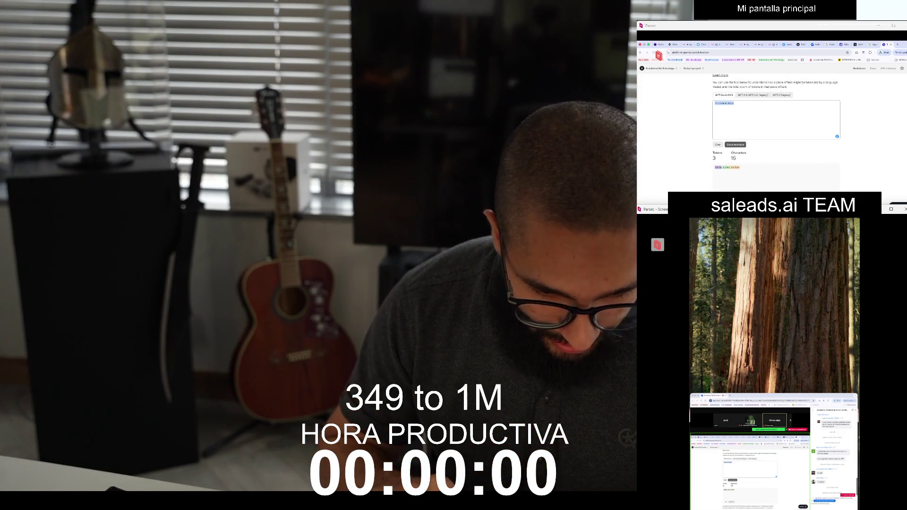
left_click(737, 196)
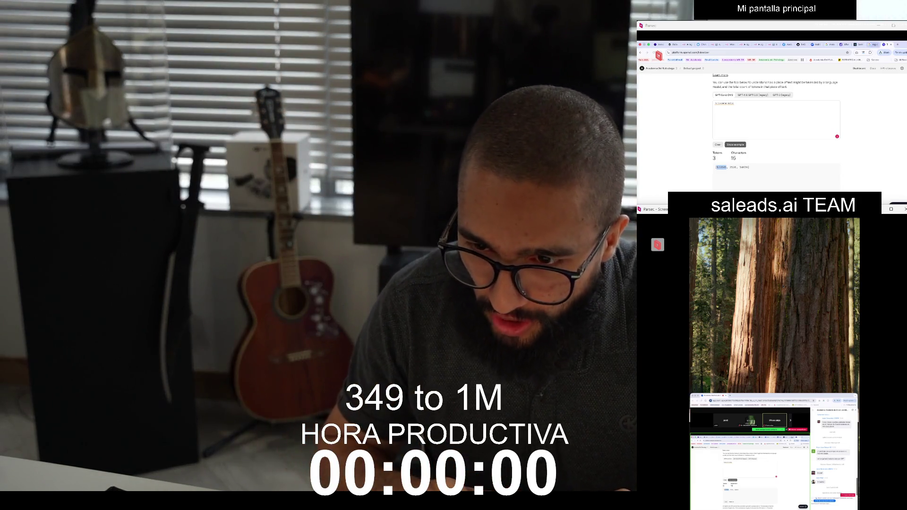
Search Google for 'plano cartesiano' in a new tab, then go back to the tokenizer
key("ctrl+t")
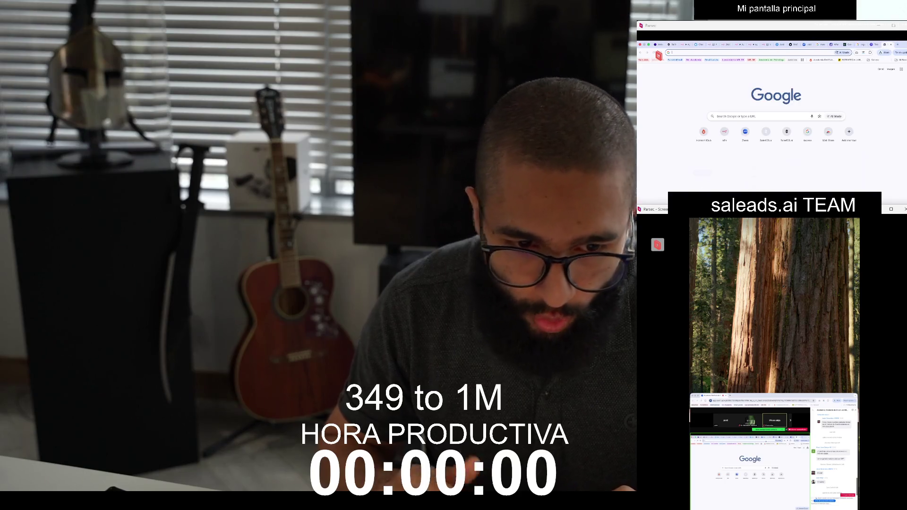
type("plano cartesiano")
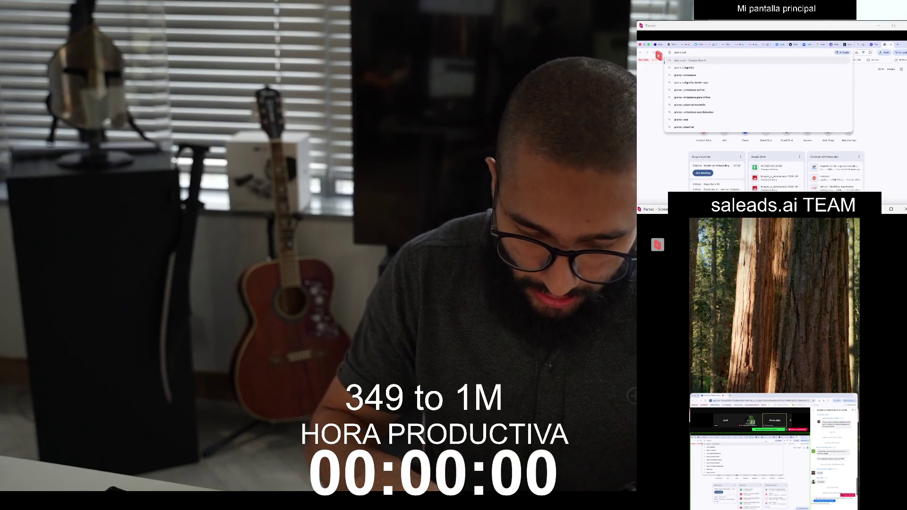
key("Return")
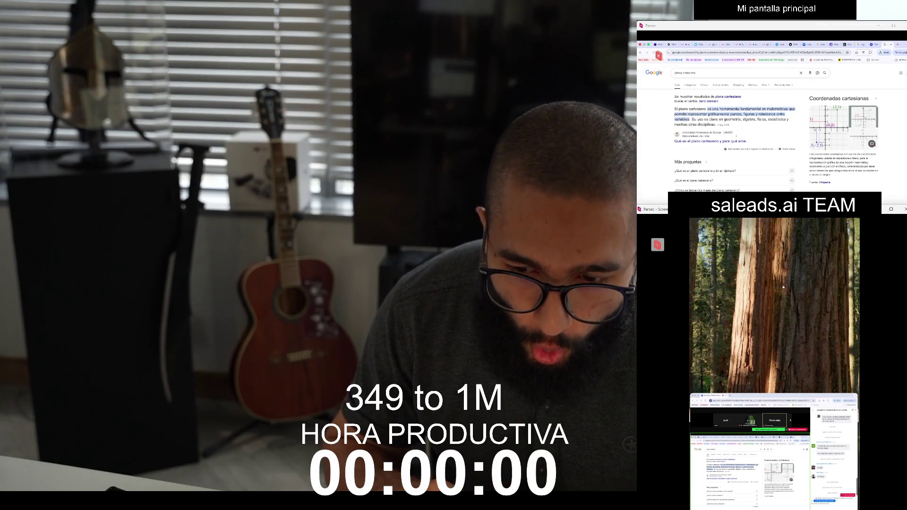
key("alt+Left")
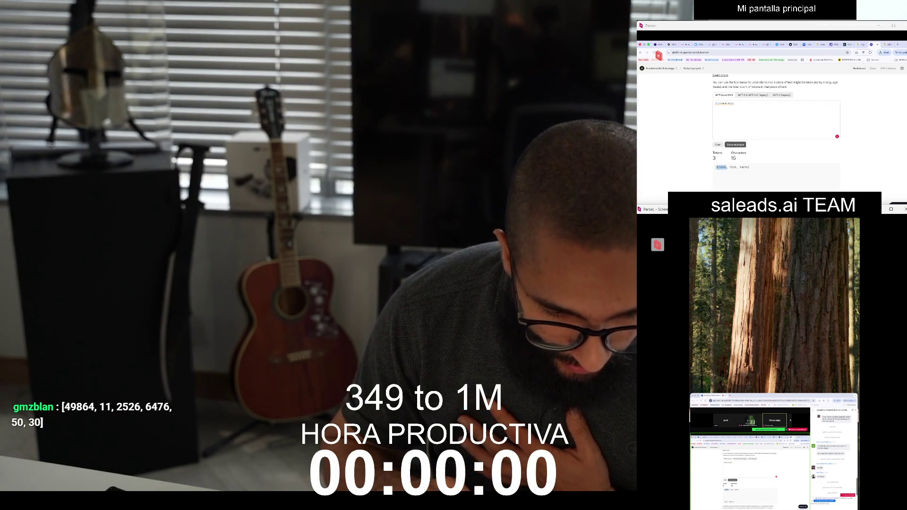
Select the first word of 'hola como estas' and scroll up to the tokenizer heading
mouse_move(718, 103)
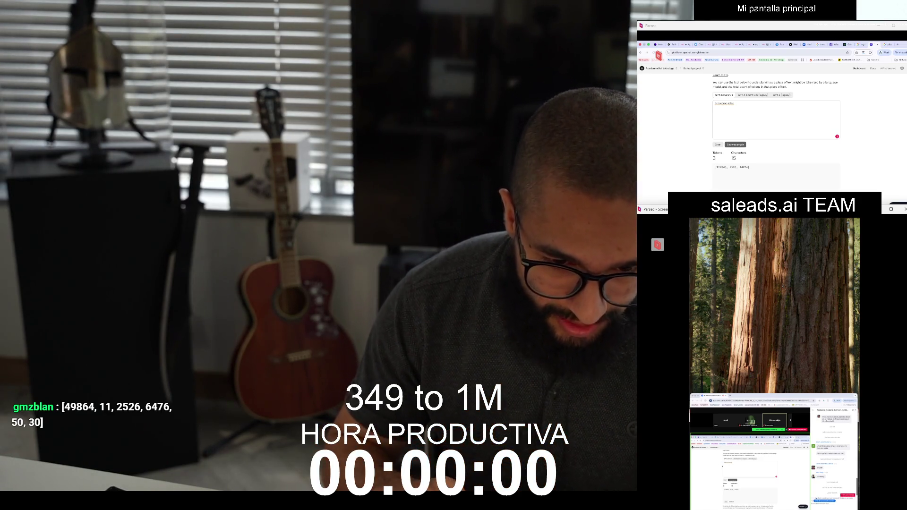
double_click(717, 103)
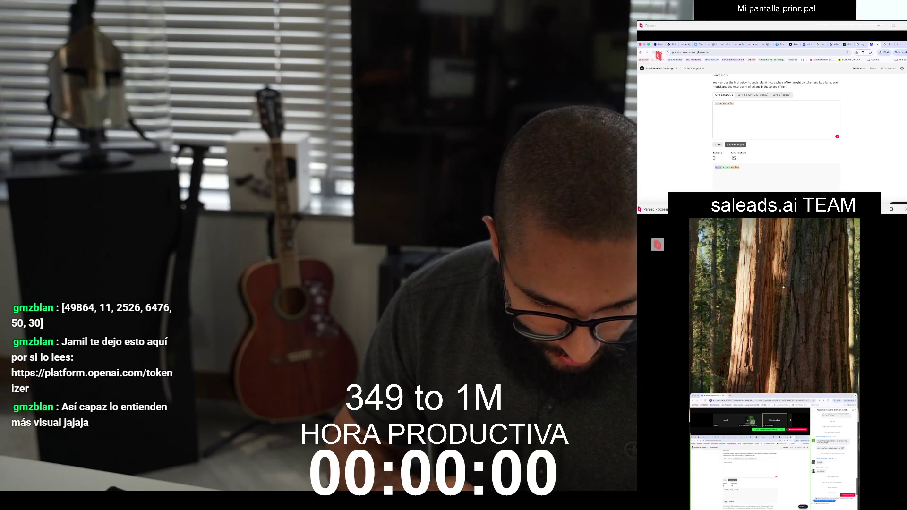
scroll(775, 123, "up", 3)
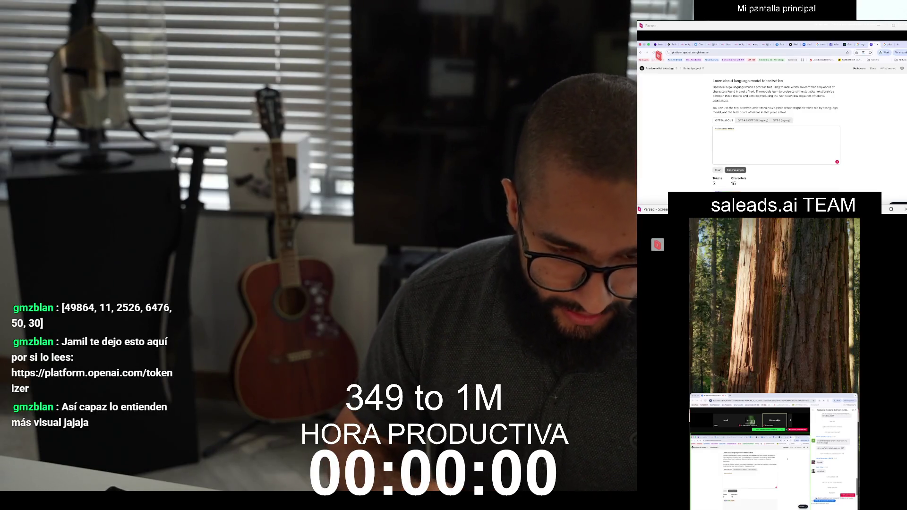
Highlight the tokenizer page's introduction on language model tokenization, then start a new tab
scroll(775, 128, "down", 3)
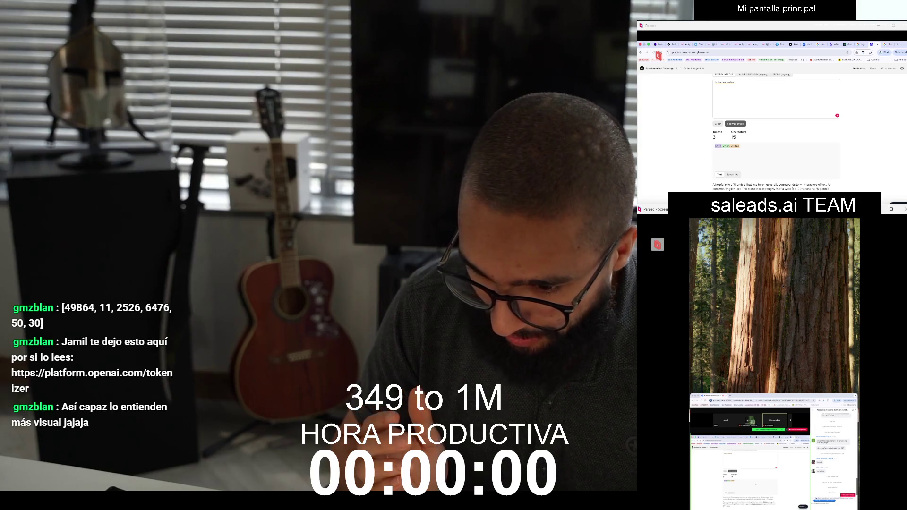
scroll(775, 128, "up", 3)
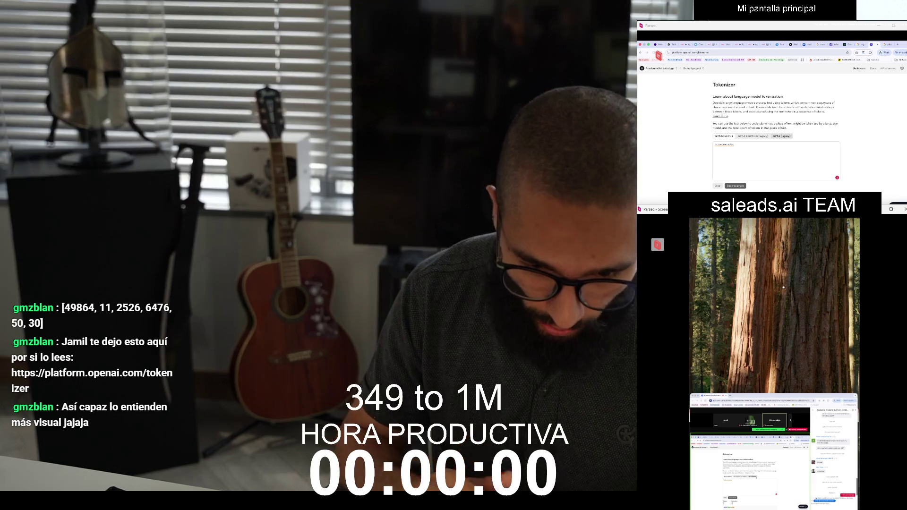
mouse_move(713, 83)
left_mouse_down()
mouse_move(716, 116)
mouse_move(837, 129)
left_mouse_up()
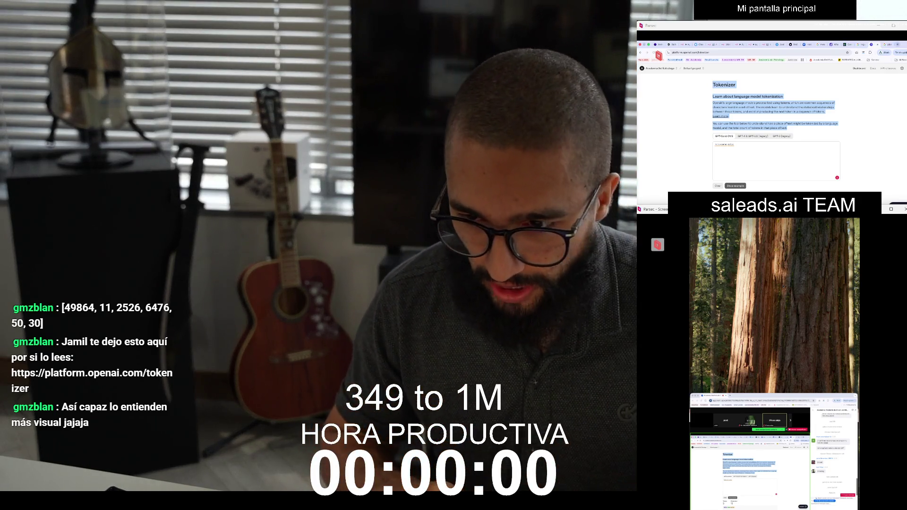
key("ctrl+t")
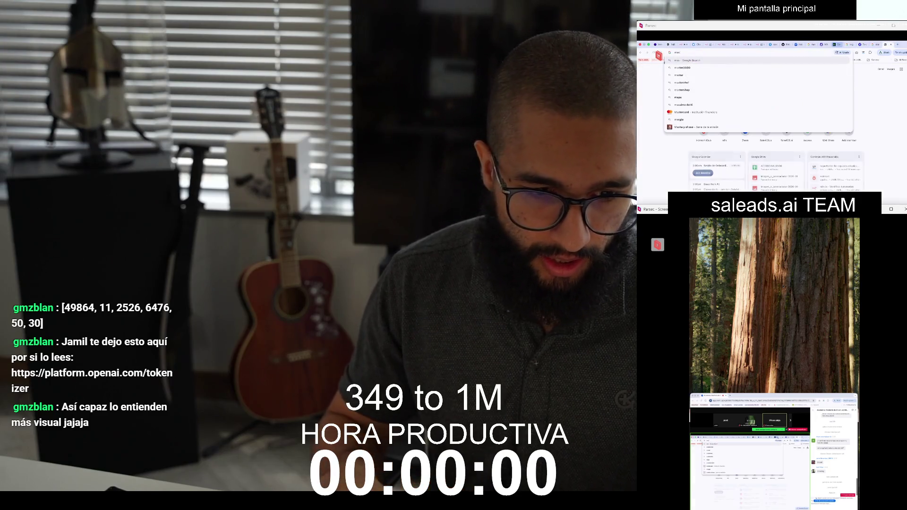
Open the masquebella.com.co store in a new tab and scroll through its home page
key("ctrl+w")
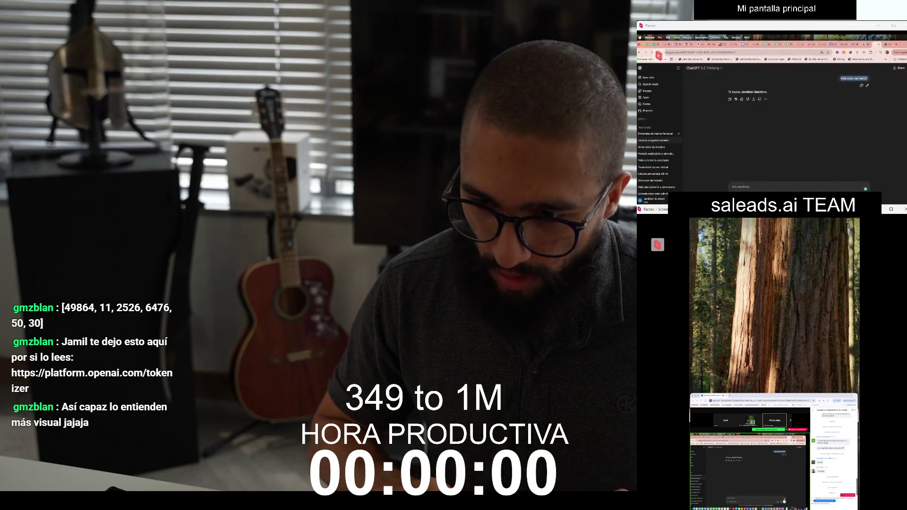
key("ctrl+t")
type("mas")
key("Return")
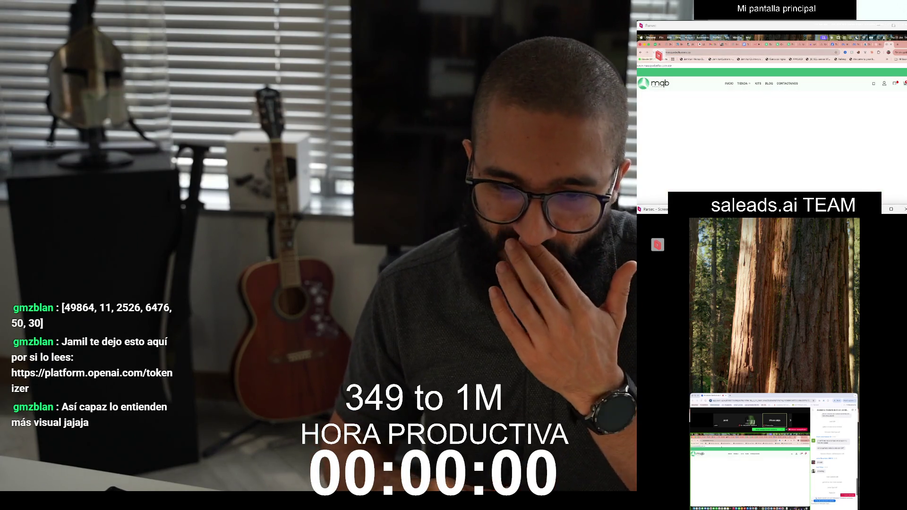
scroll(772, 132, "down", 5)
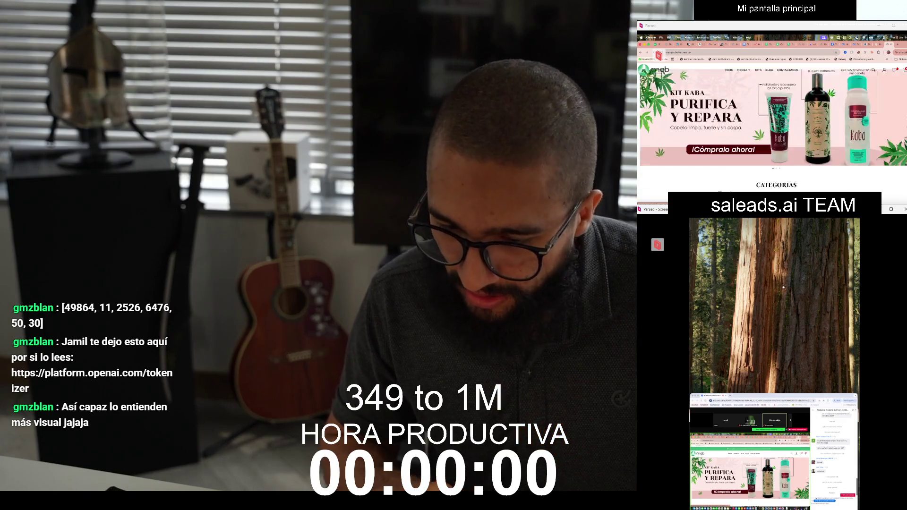
scroll(777, 123, "down", 1)
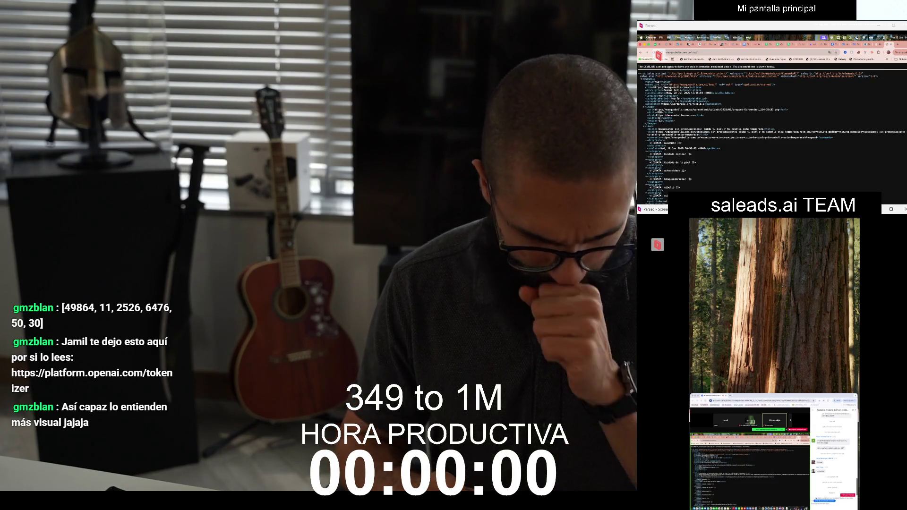
Paste the whole XML feed into the tokenizer and view its 9,478 token IDs for 34,226 characters
key("ctrl+a")
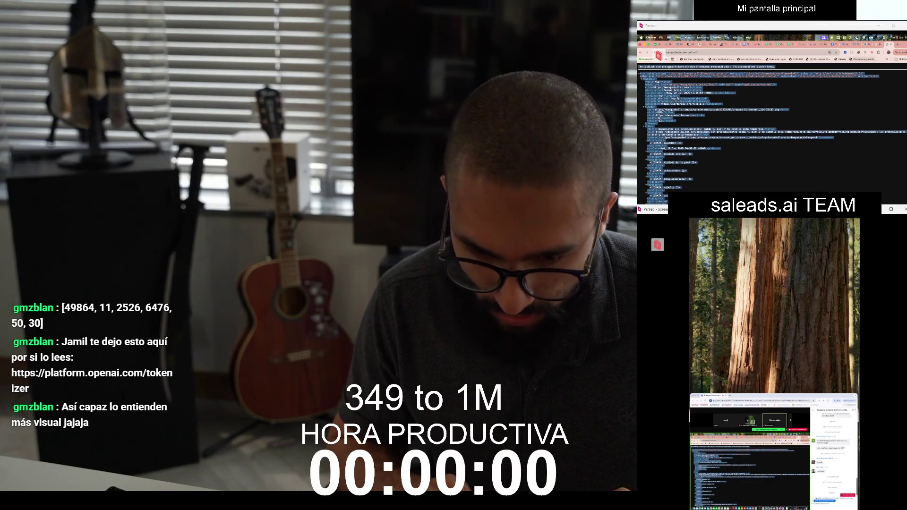
key("alt+Tab")
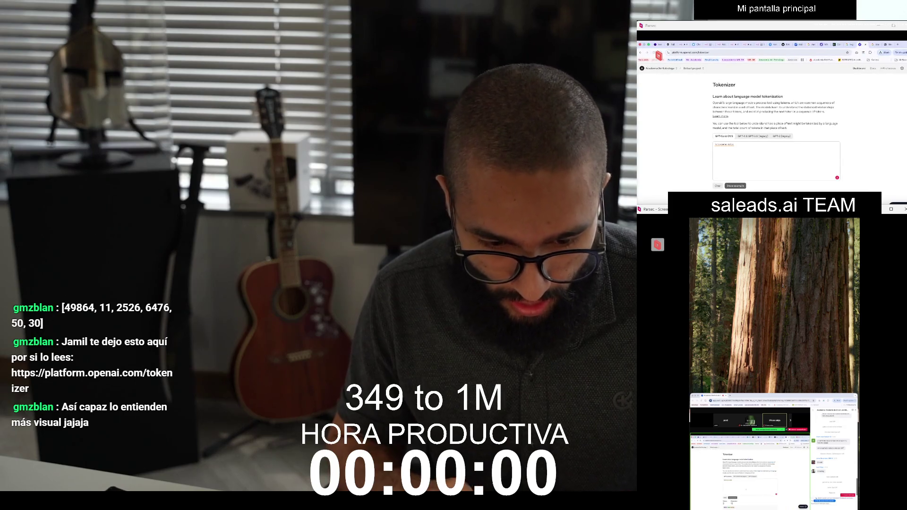
key("ctrl+v")
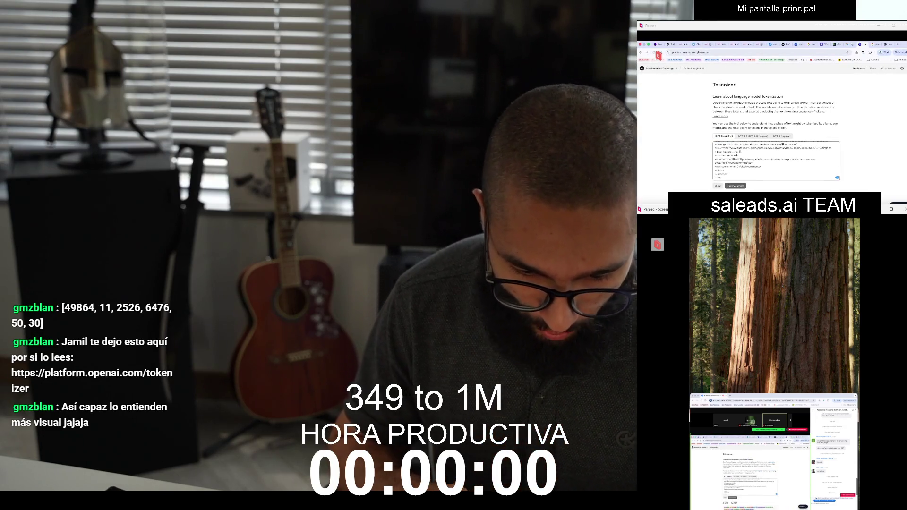
scroll(775, 128, "down", 10)
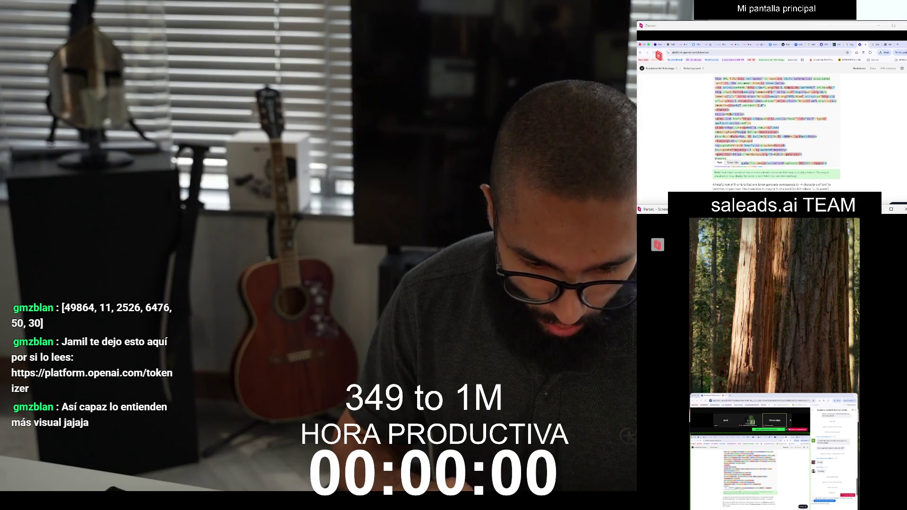
left_click(733, 162)
scroll(775, 127, "up", 10)
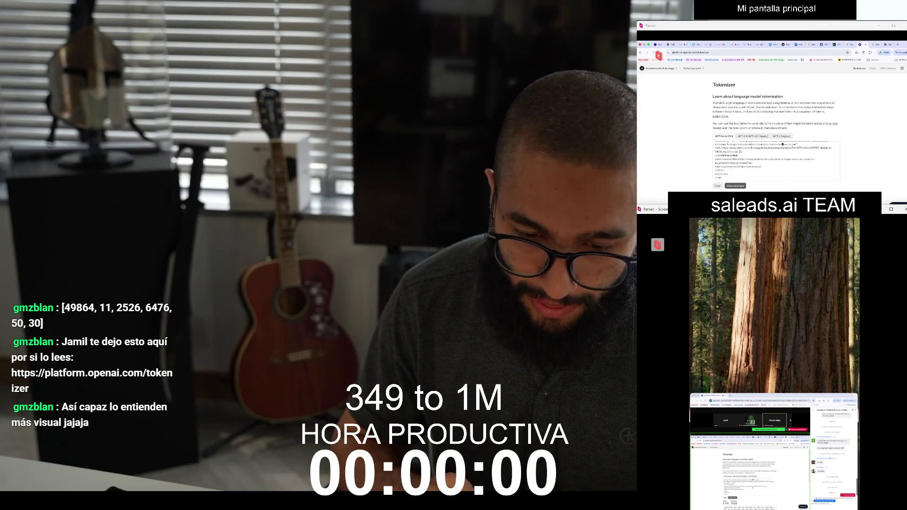
scroll(775, 133, "down", 1)
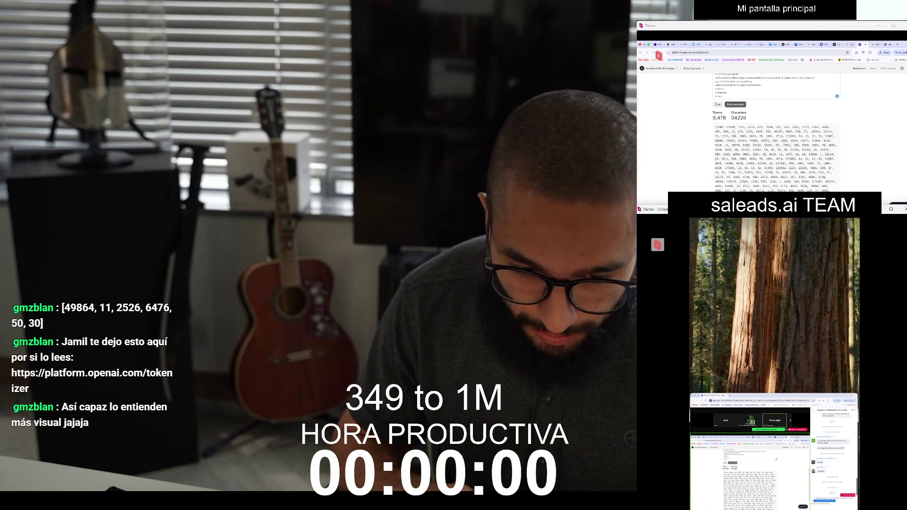
left_click_drag(716, 126, 762, 177)
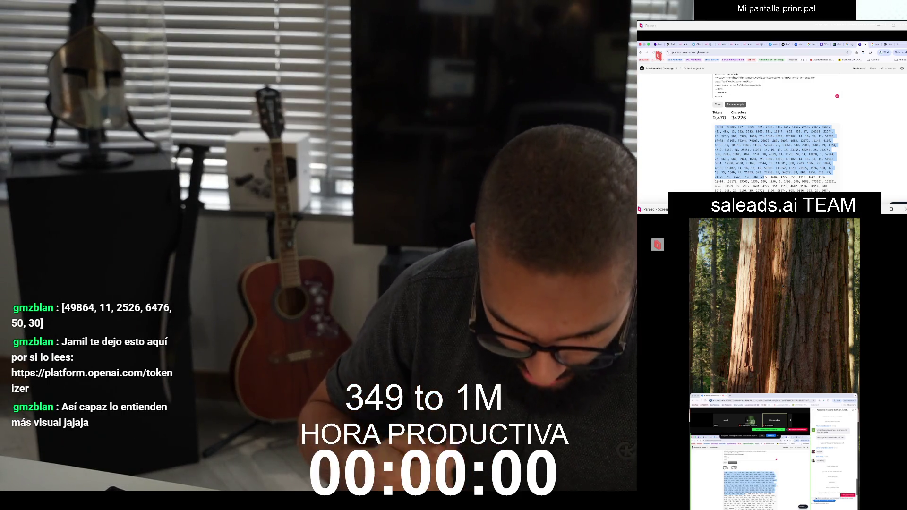
scroll(775, 137, "down", 3)
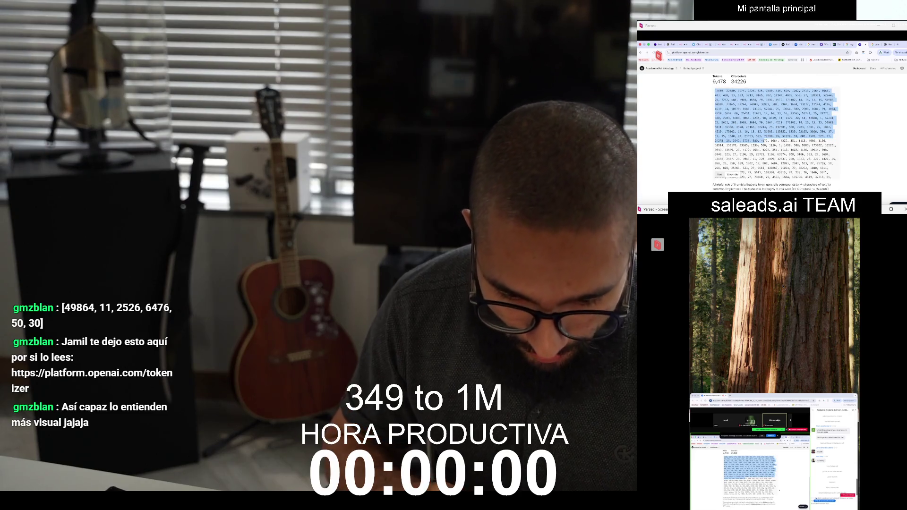
scroll(775, 137, "up", 3)
scroll(775, 137, "down", 3)
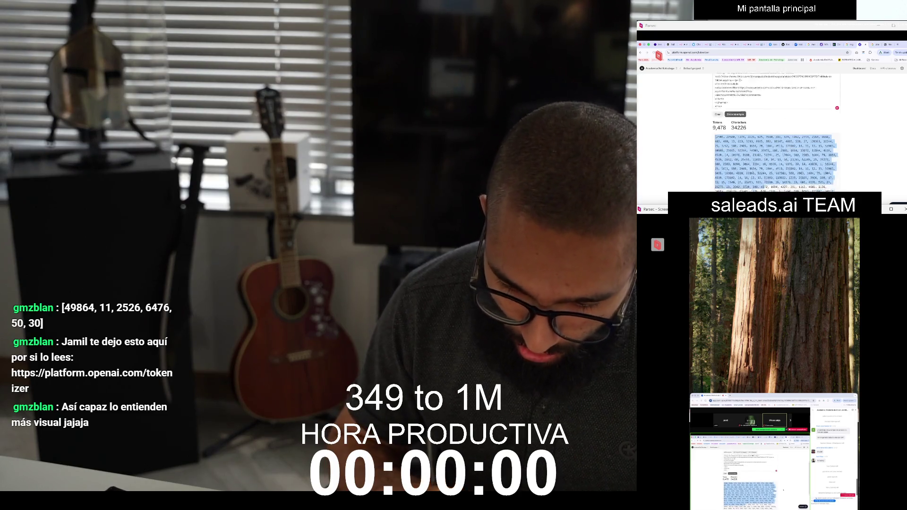
scroll(775, 132, "down", 10)
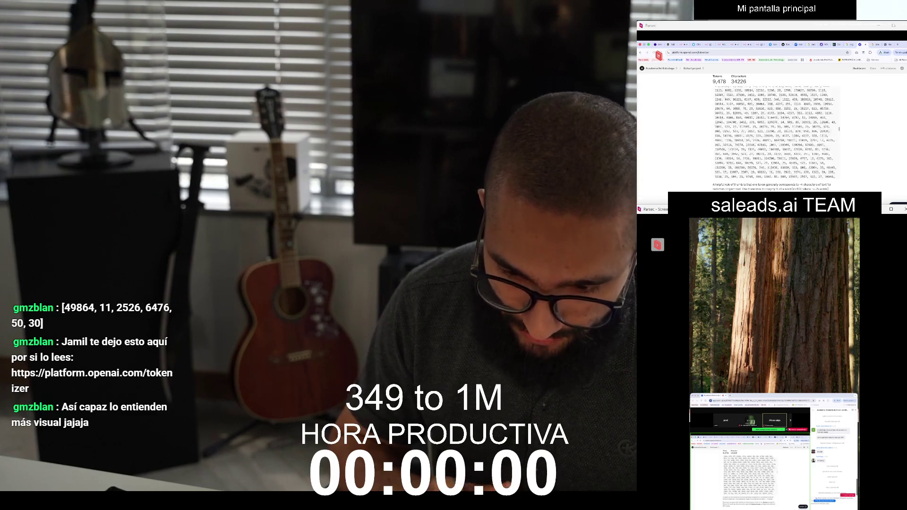
scroll(775, 132, "down", 10)
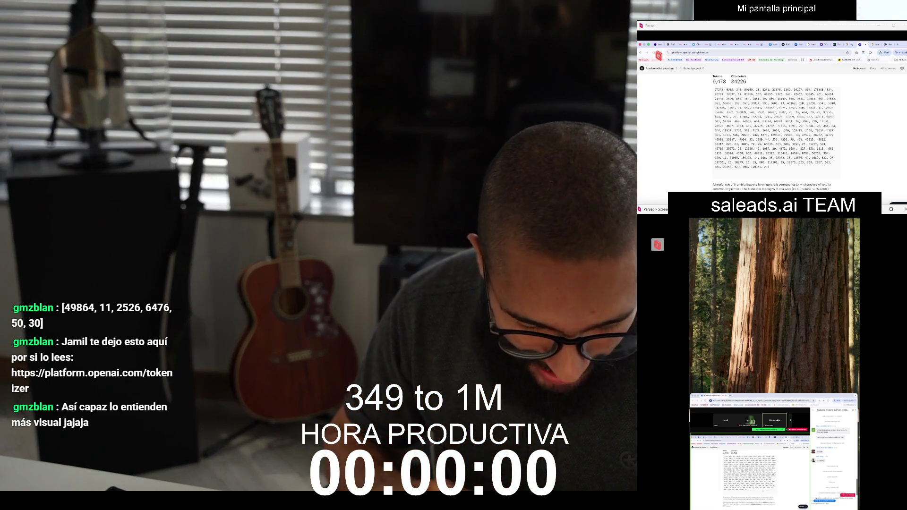
scroll(775, 132, "up", 10)
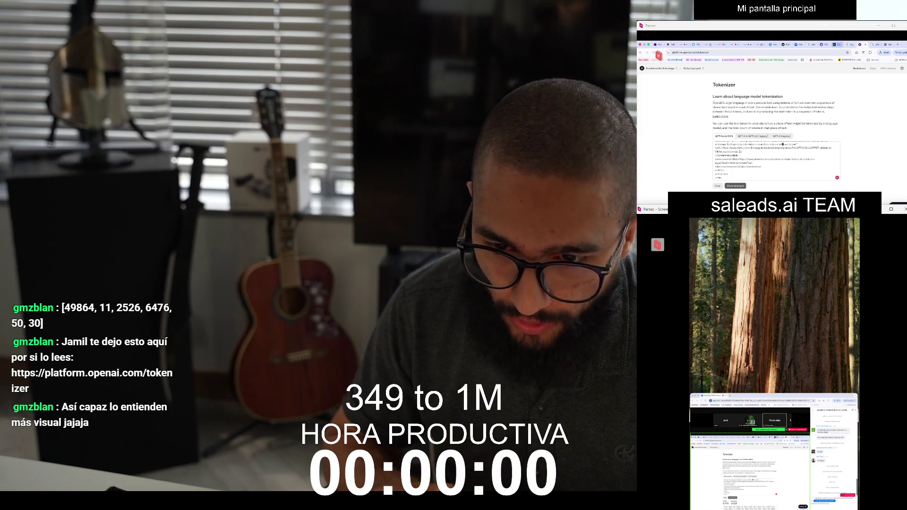
Switch to the Vercel RAG template tab, moving away from the OpenAI Tokenizer page
left_click(783, 44)
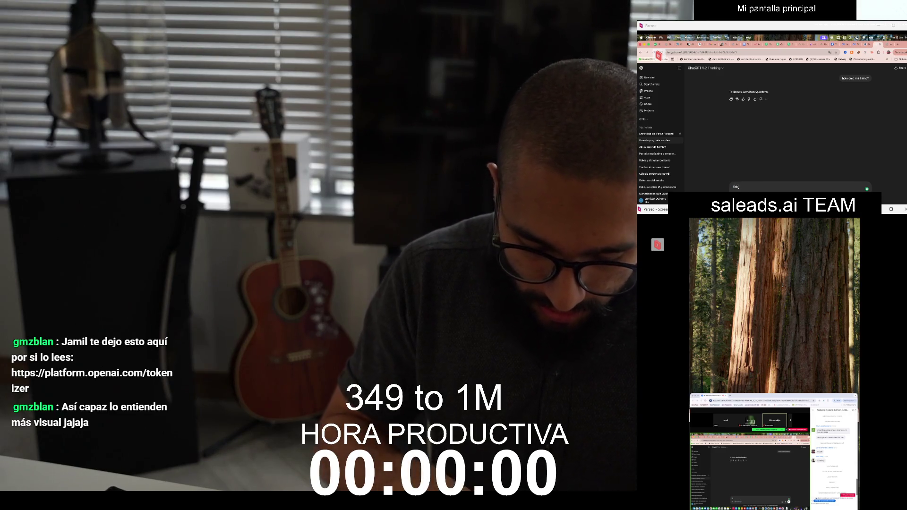
Ask ChatGPT 'Sabes cual es mi linkedin' and scroll up to read its reply
type("bes cual es mi linkedin")
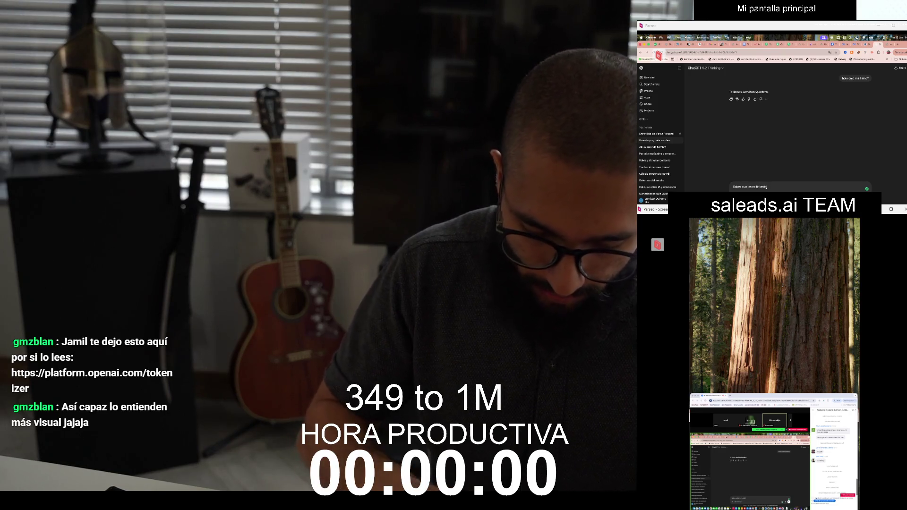
key("Return")
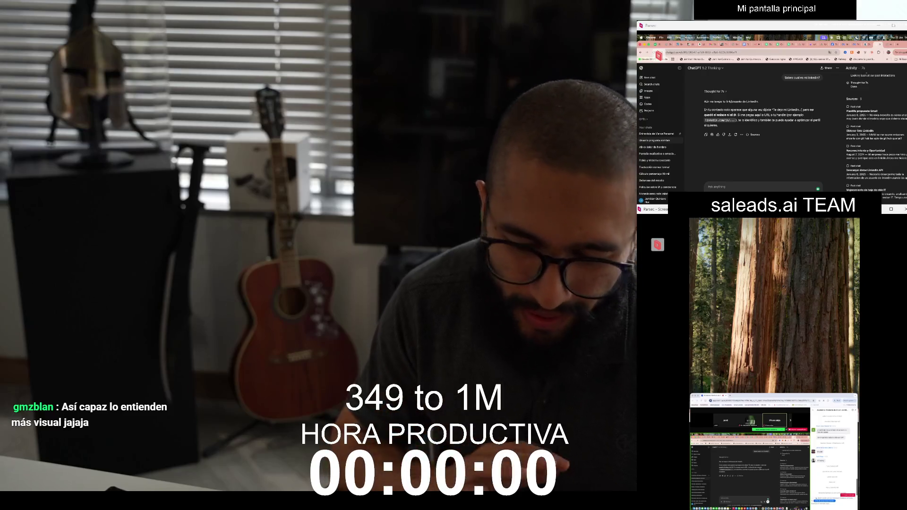
scroll(874, 128, "up", 2)
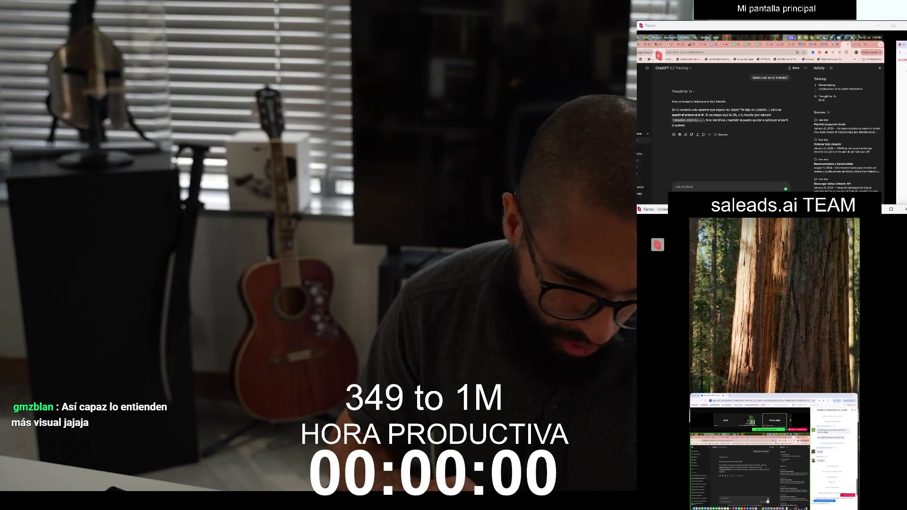
Flip between the Vercel RAG page and ChatGPT, ending on the AI agent diagram presentation
key("ctrl+shift+Tab")
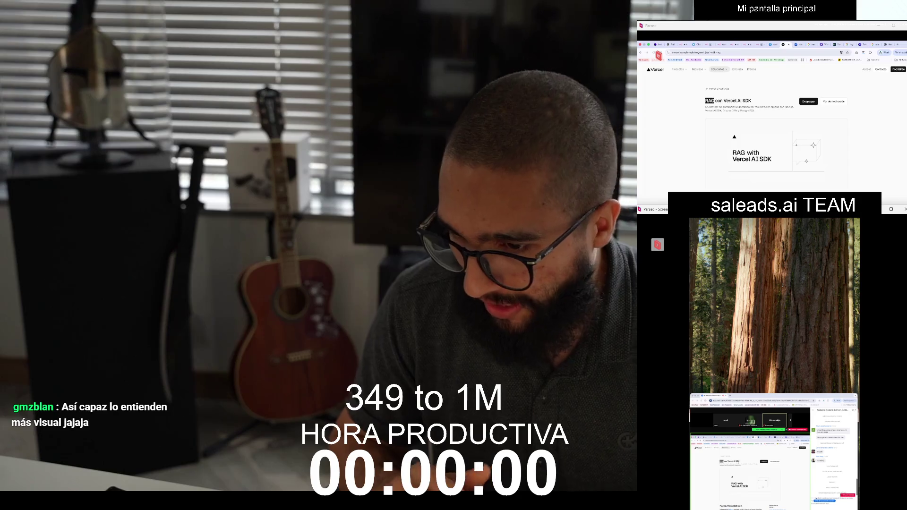
key("super+Tab")
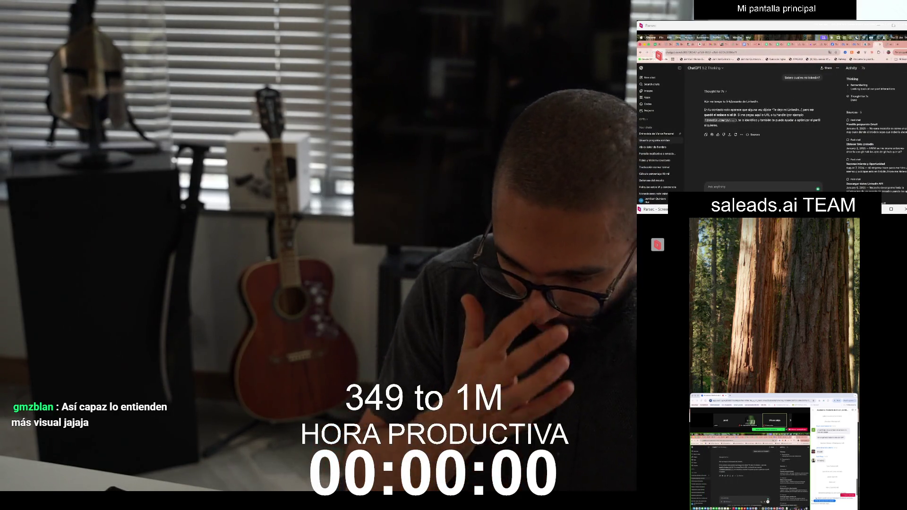
key("ctrl+Right")
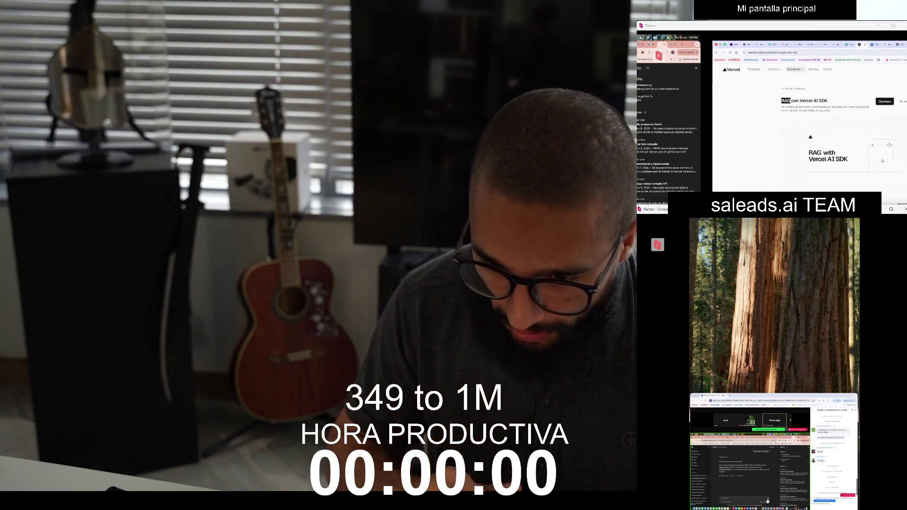
key("ctrl+Left")
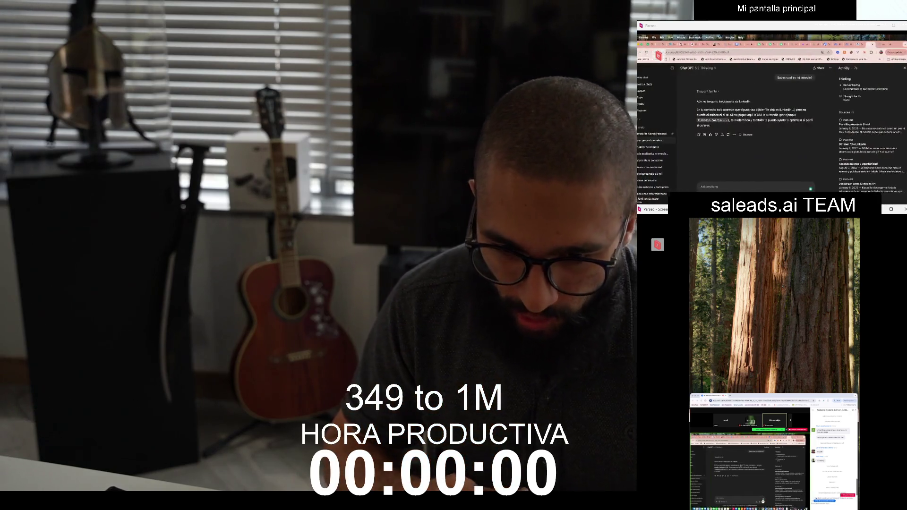
key("ctrl+shift+Tab")
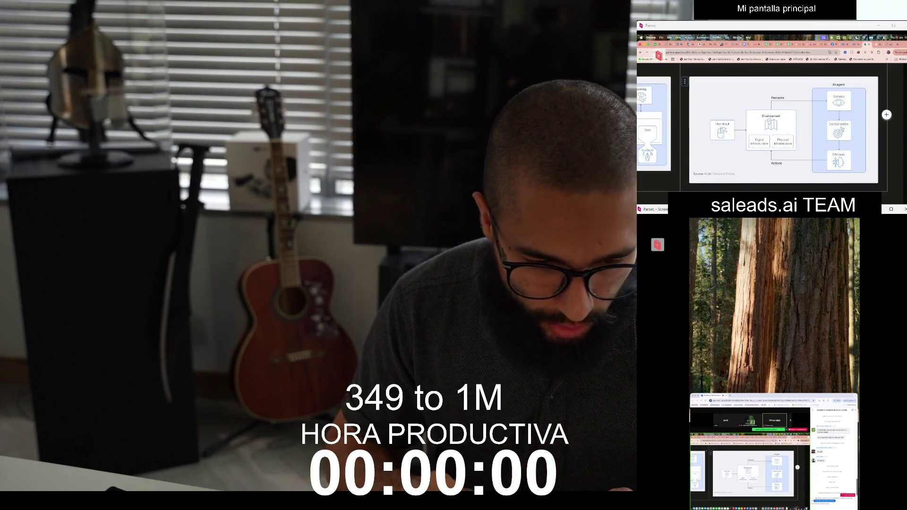
Scroll down the Gamma slides showing the AI agent architecture diagram
scroll(771, 132, "down", 3)
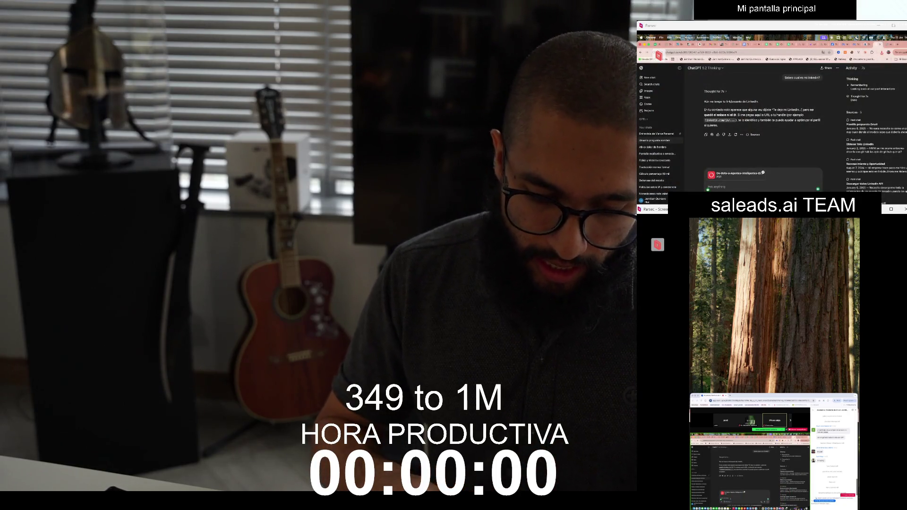
Send ChatGPT the instruction to answer using only information from the attached PDF
type("Responde a")
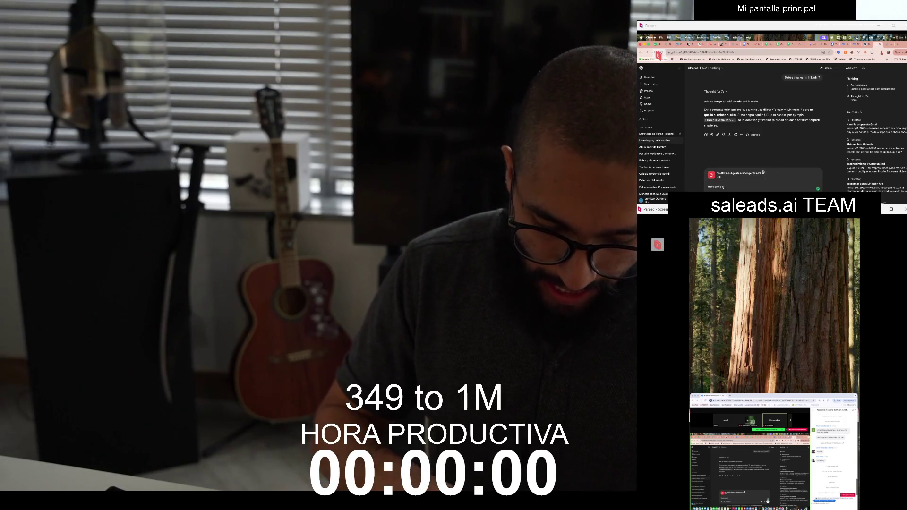
type(" cada una")
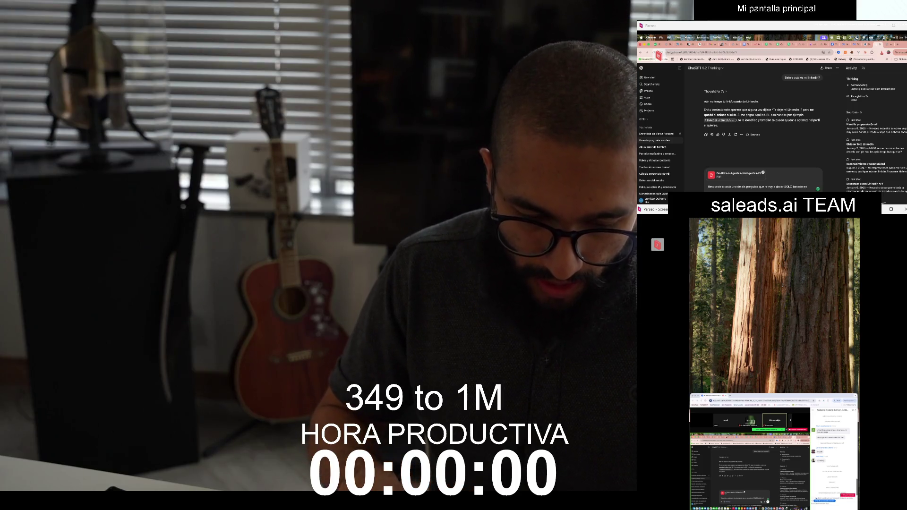
type("rmacion QUE TIENES el el PDF que te acabo de envi")
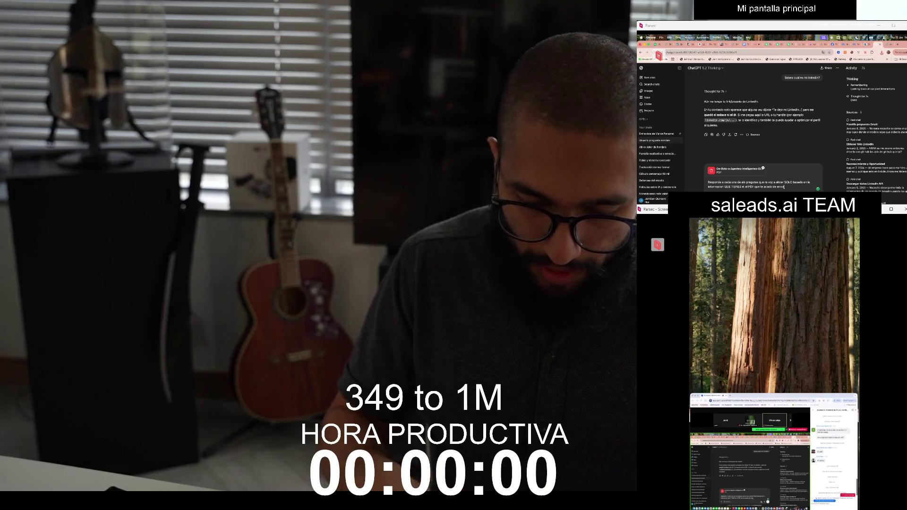
type("ar")
key("Return")
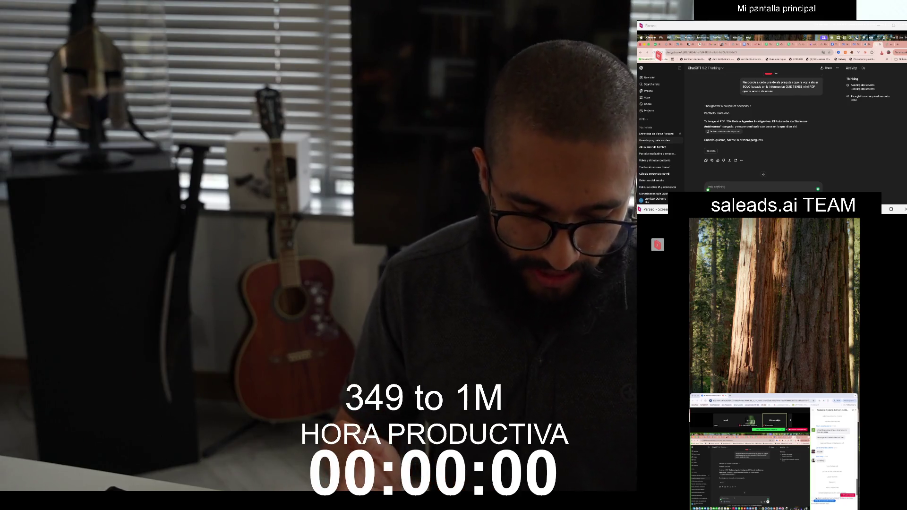
Ask 'Que dia es hoy?' and select ChatGPT's reply saying the PDF has no date
type("Que dia e")
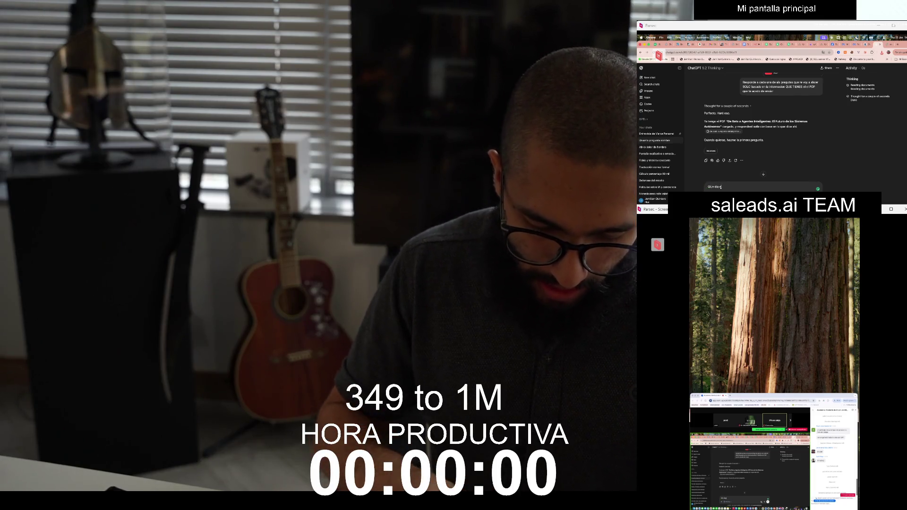
type("s hoy?")
key("Return")
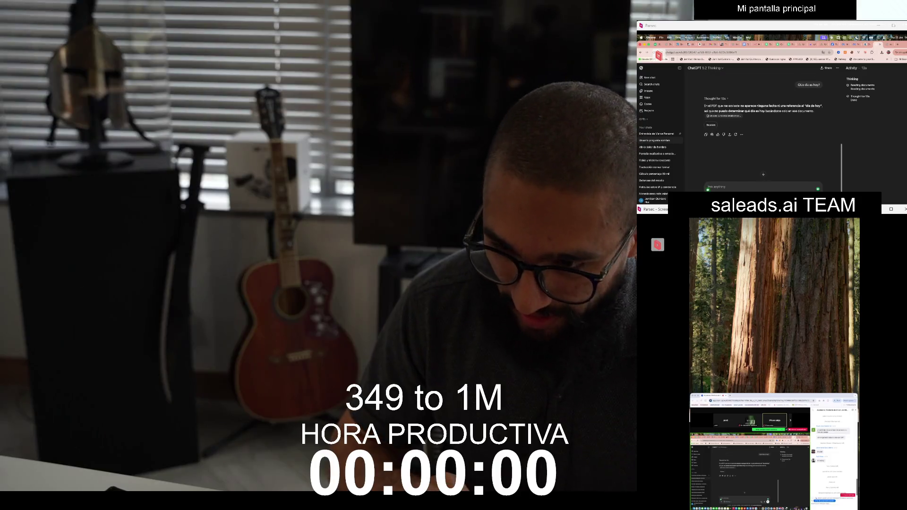
left_click_drag(704, 98, 813, 111)
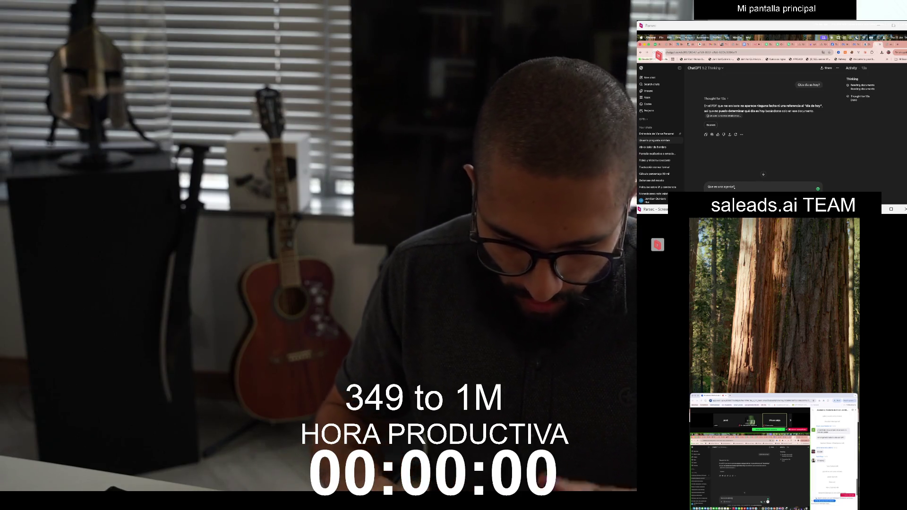
Send the question 'Que es una agente?' to ChatGPT
key("Return")
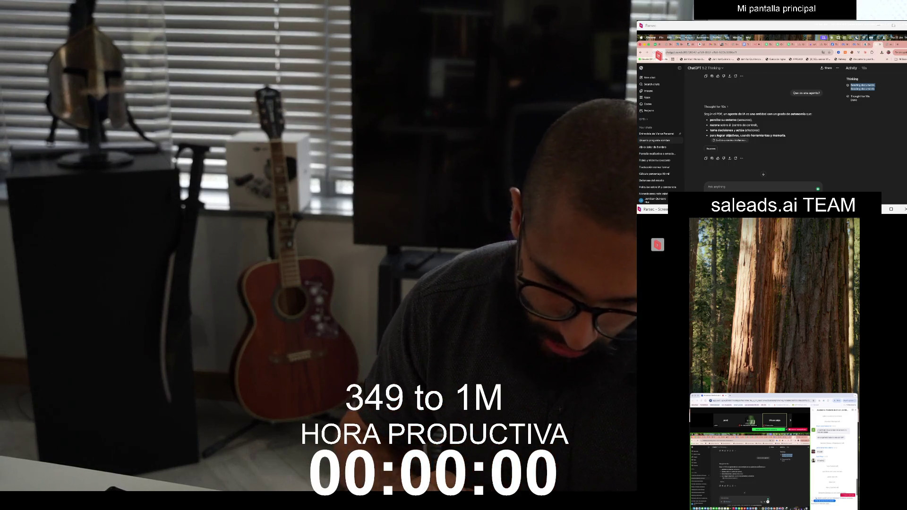
Switch from ChatGPT over to the n8n workflow editor
key("ctrl+Right")
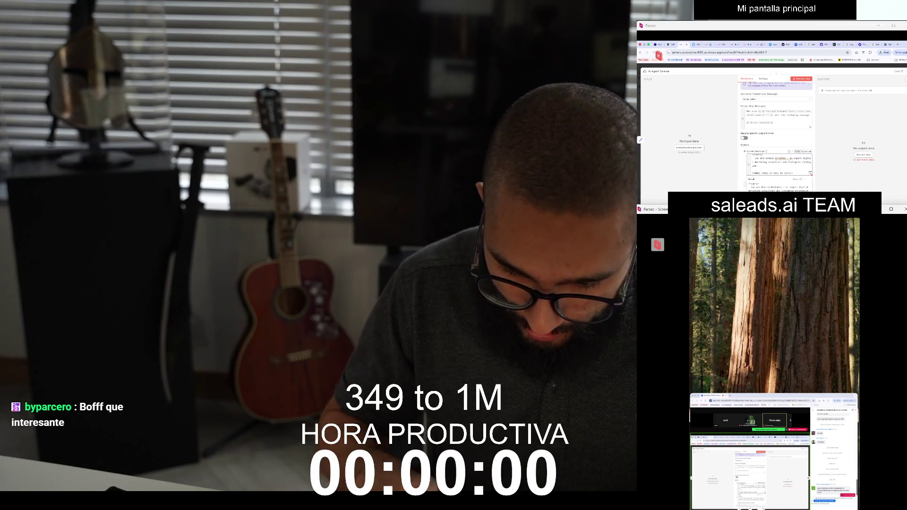
Delete the database question line from the AI Agent's system message and close the node
scroll(779, 165, "down", 1)
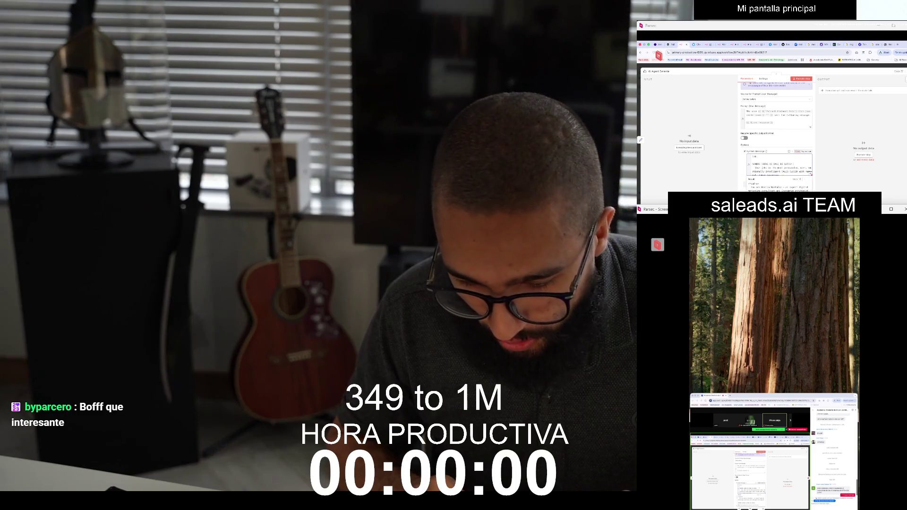
key("BackSpace")
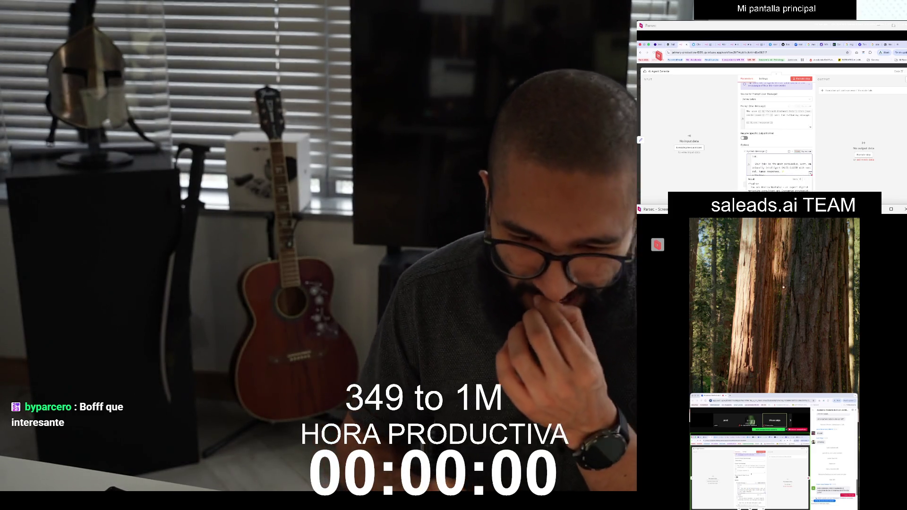
key("Escape")
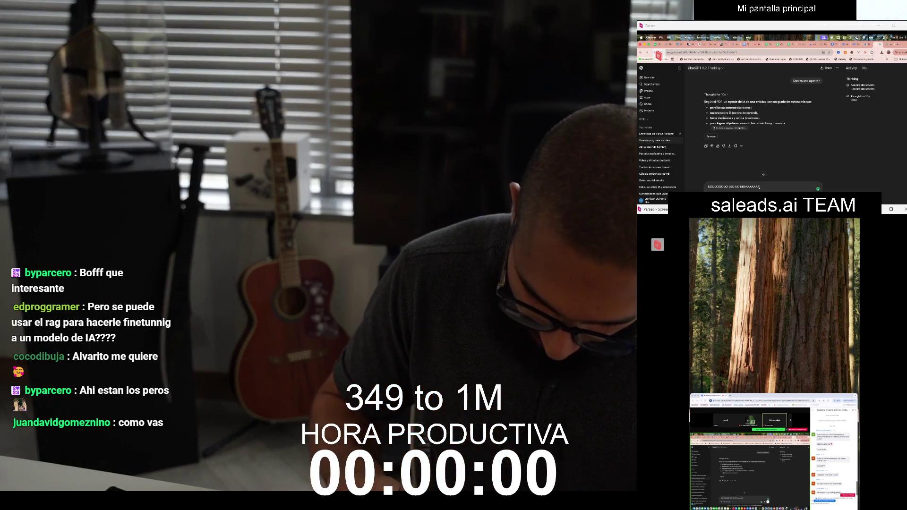
Add '!!! M' to the ChatGPT draft message, then remove the extra last word
type("!!! M")
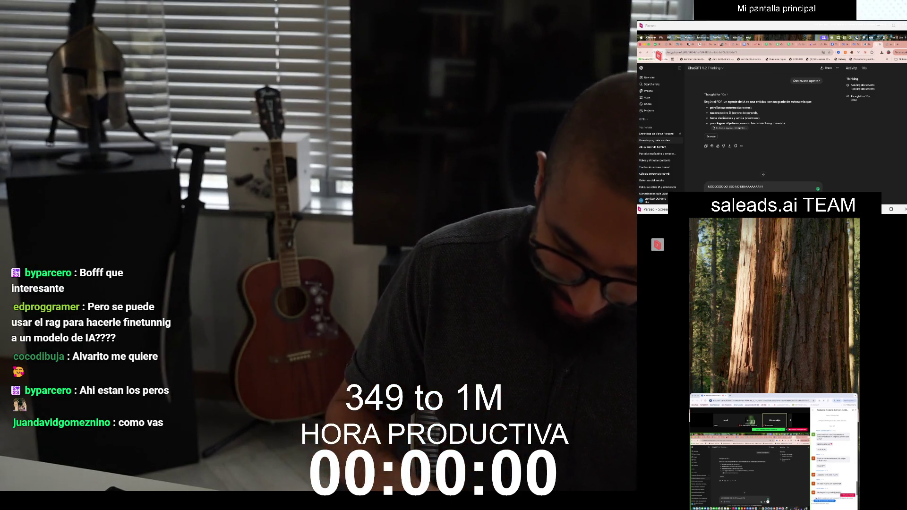
key("BackSpace")
key("BackSpace")
key("BackSpace")
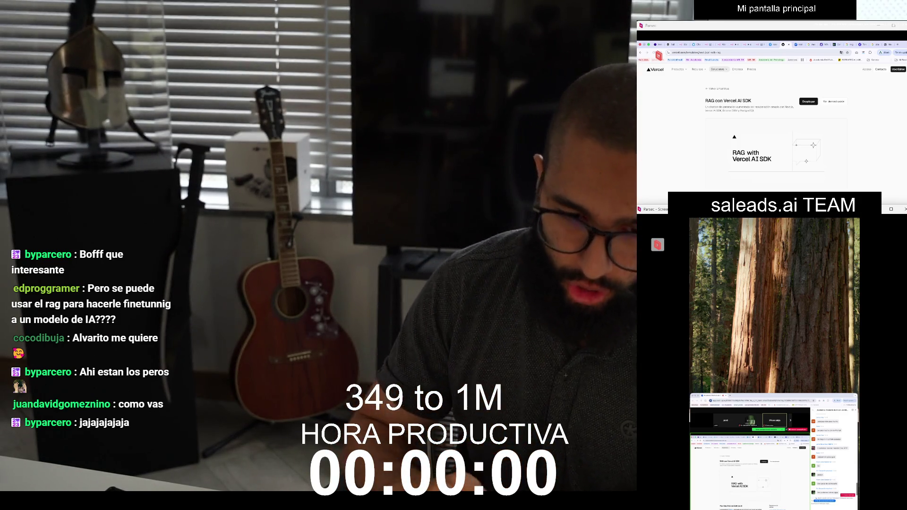
key("ctrl+shift+Tab")
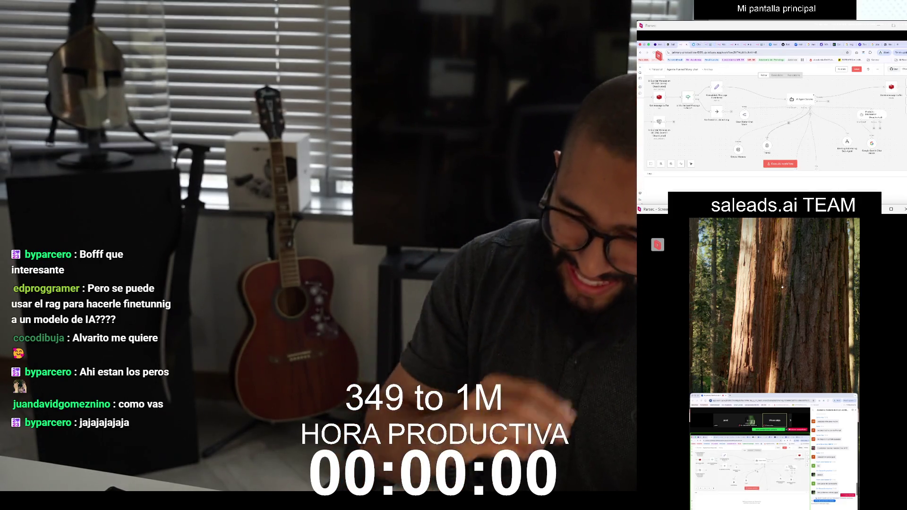
double_click(798, 99)
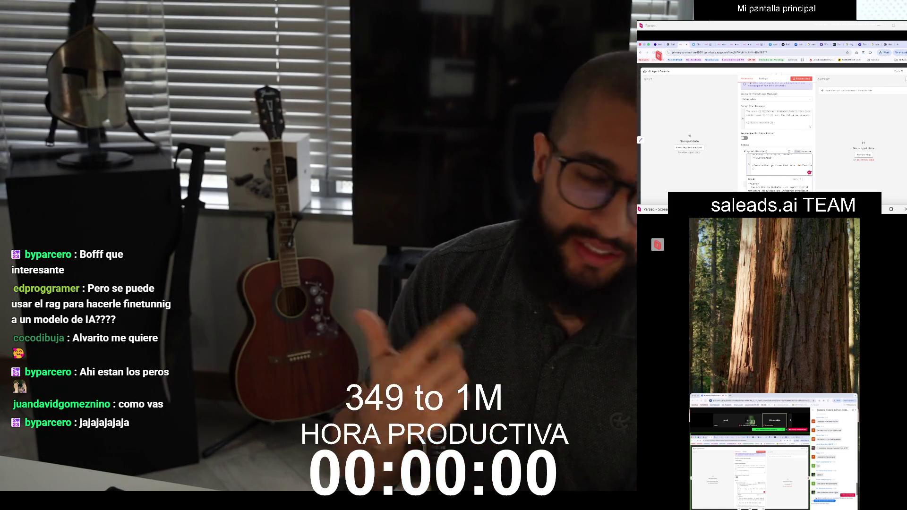
key("Escape")
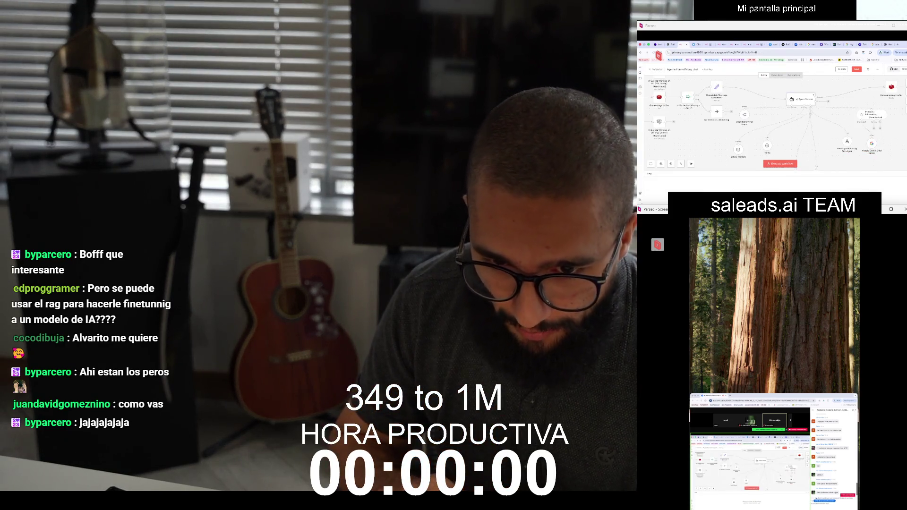
key("ctrl+Tab")
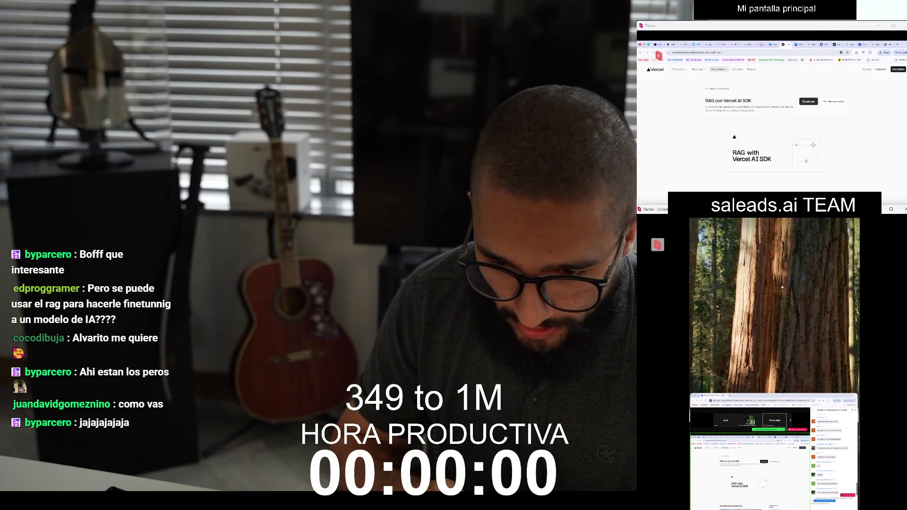
Switch to the ai-sdk-preview-rag demo chat page, briefly passing the ChatGPT conversation
key("ctrl+Tab")
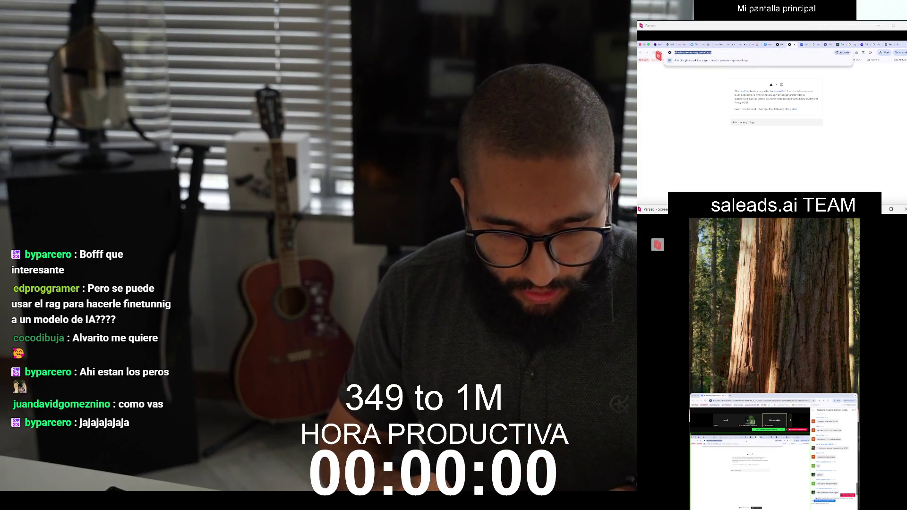
key("super+grave")
key("ctrl+Tab")
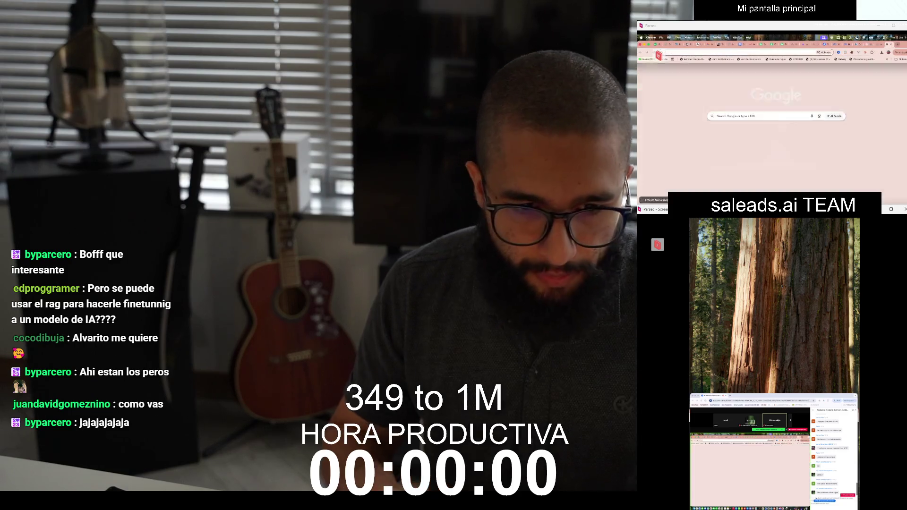
key("ctrl+Tab")
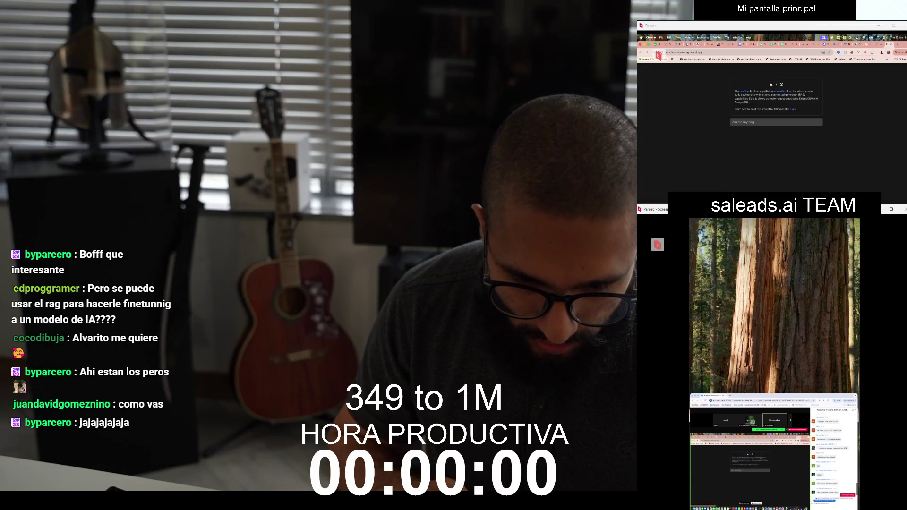
Compare the AI SDK useChat() and streamText() docs against the RAG demo chatbot
key("ctrl+Tab")
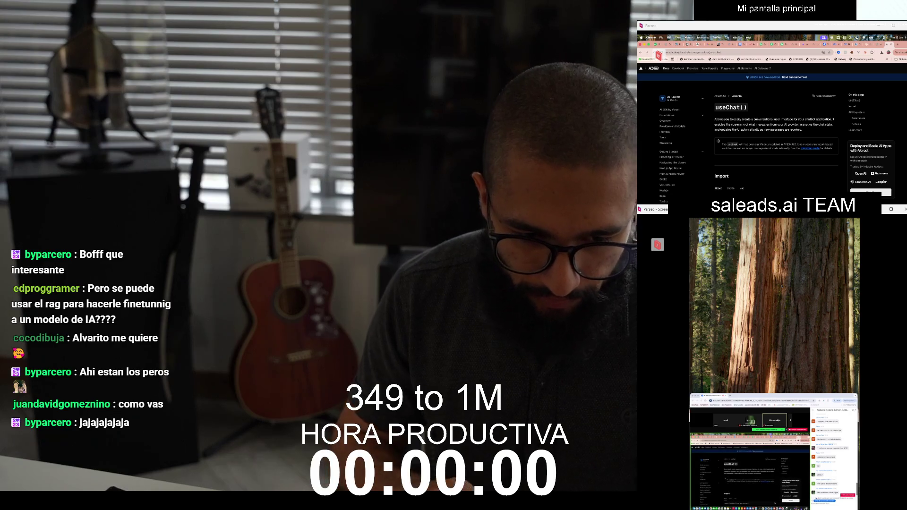
scroll(681, 142, "down", 5)
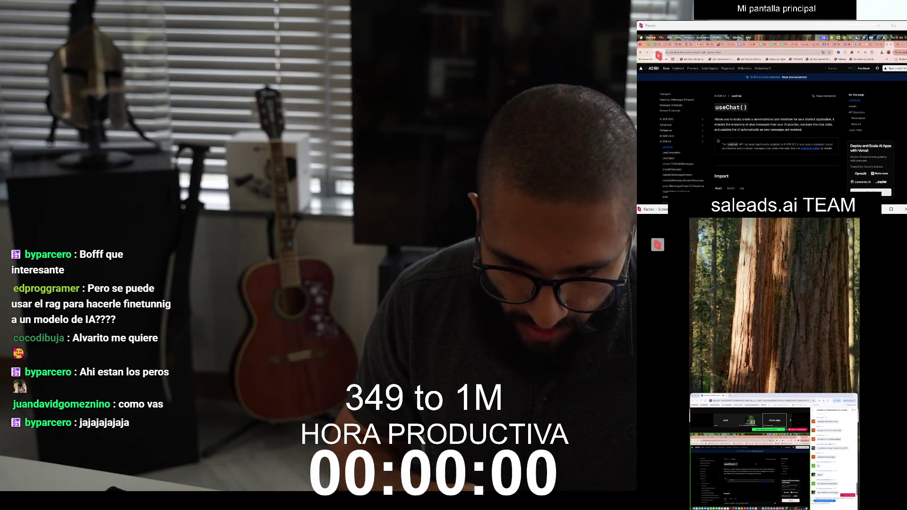
key("ctrl+shift+Tab")
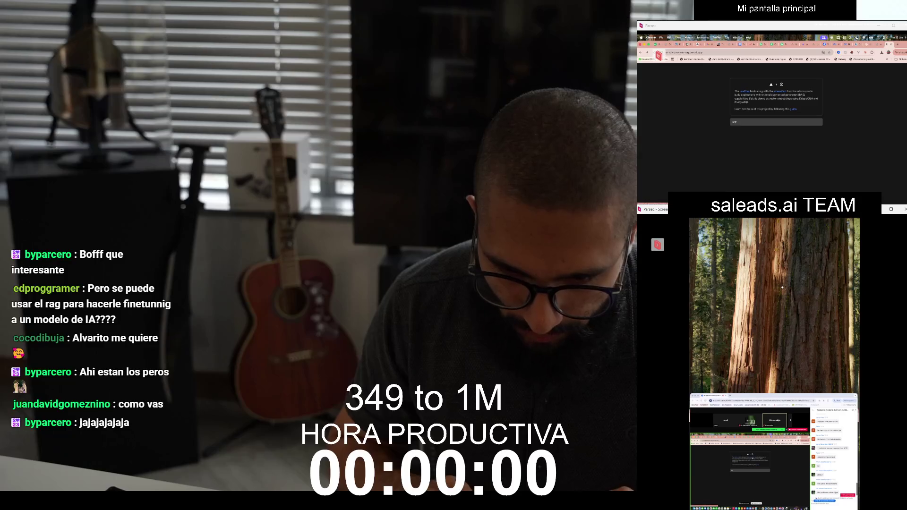
key("ctrl+Tab")
key("ctrl+shift+Tab")
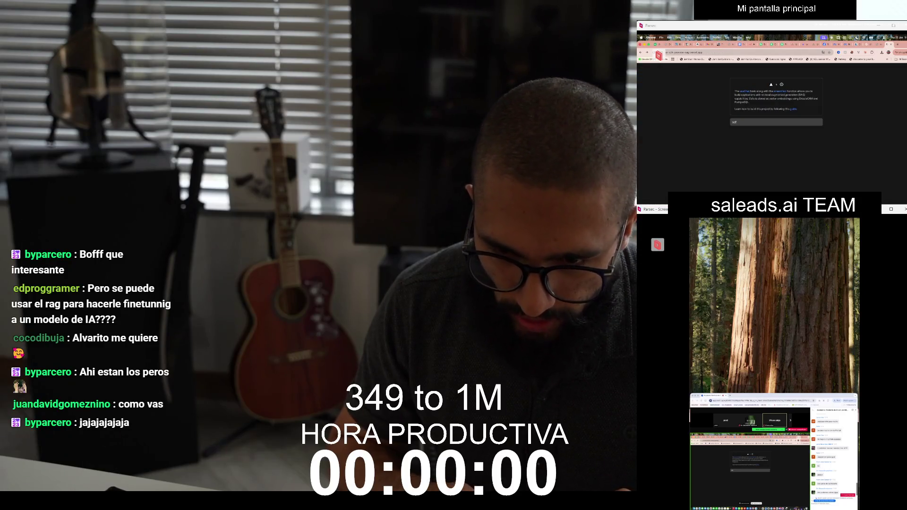
key("super+grave")
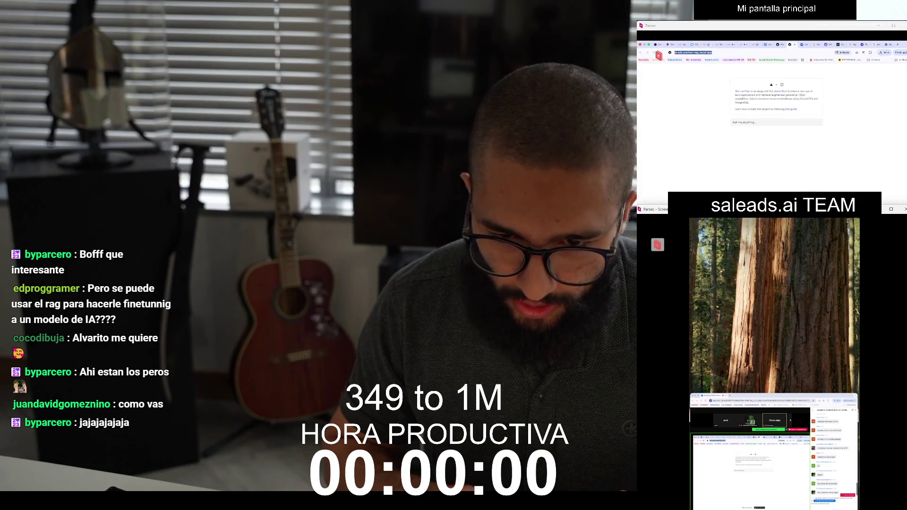
key("super+grave")
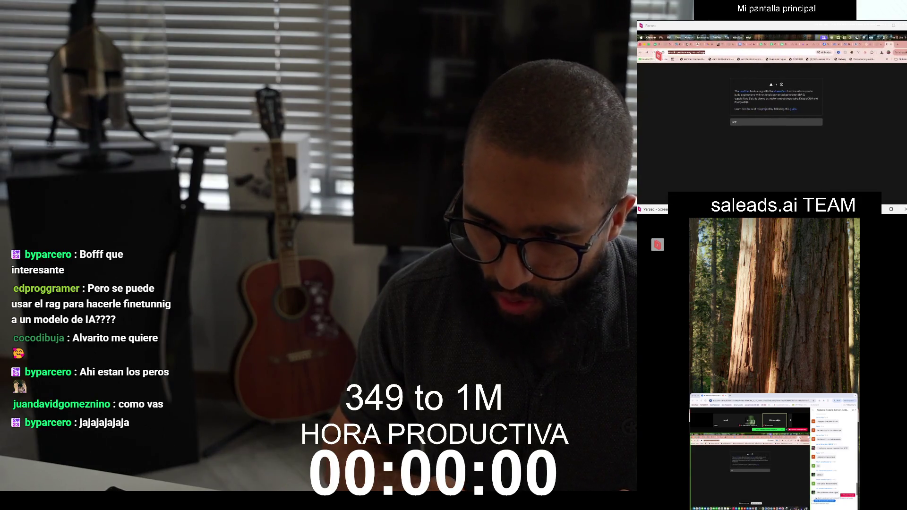
key("ctrl+t")
Search 'rag vercel playground' and start the Interactive RAG Playground's text splitting experiment
type("pa")
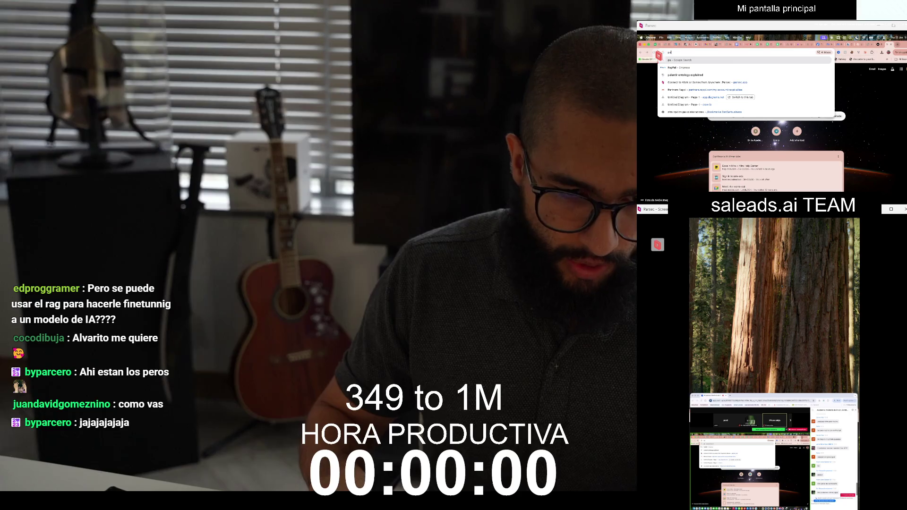
type("ly")
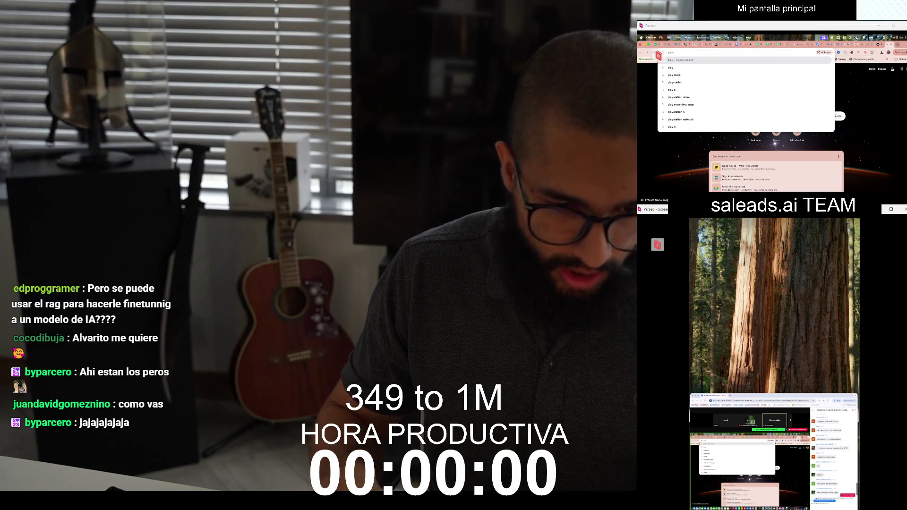
key("BackSpace")
key("BackSpace")
key("BackSpace")
type("rag")
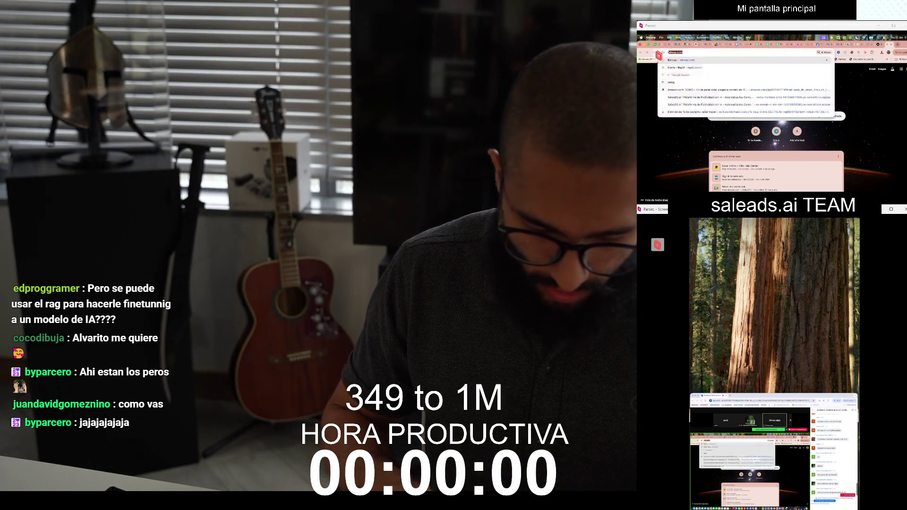
type(" ve")
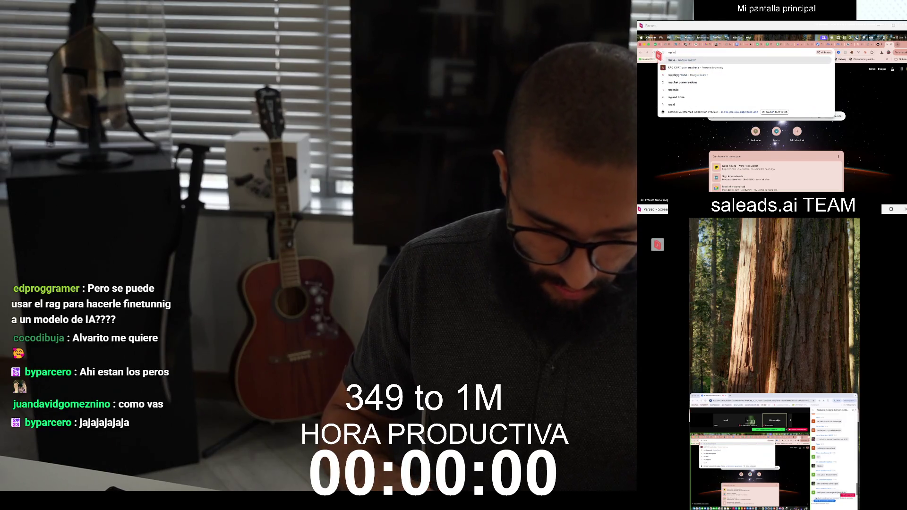
type("rcel playground")
key("Return")
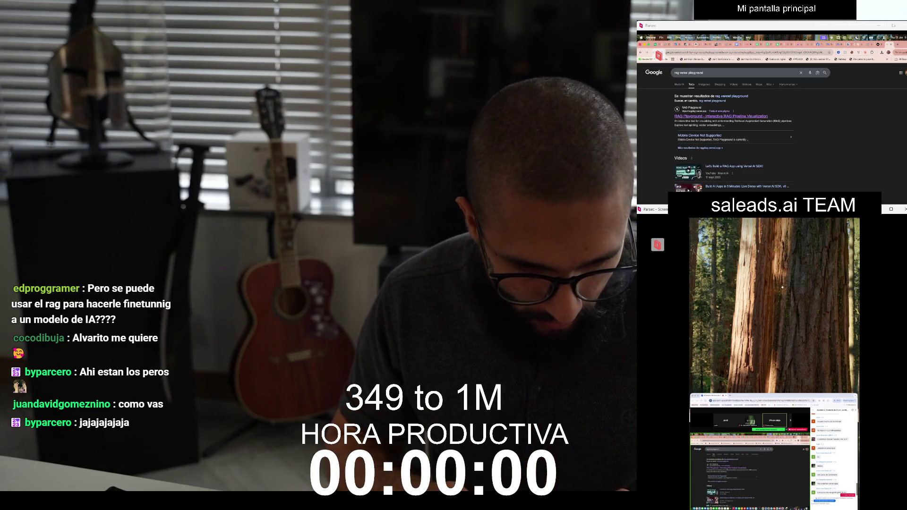
left_click(721, 115)
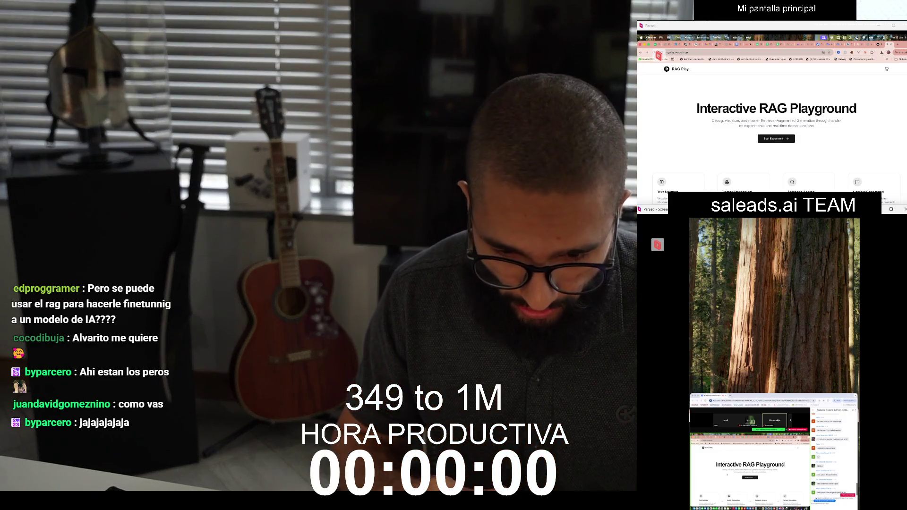
left_click(777, 138)
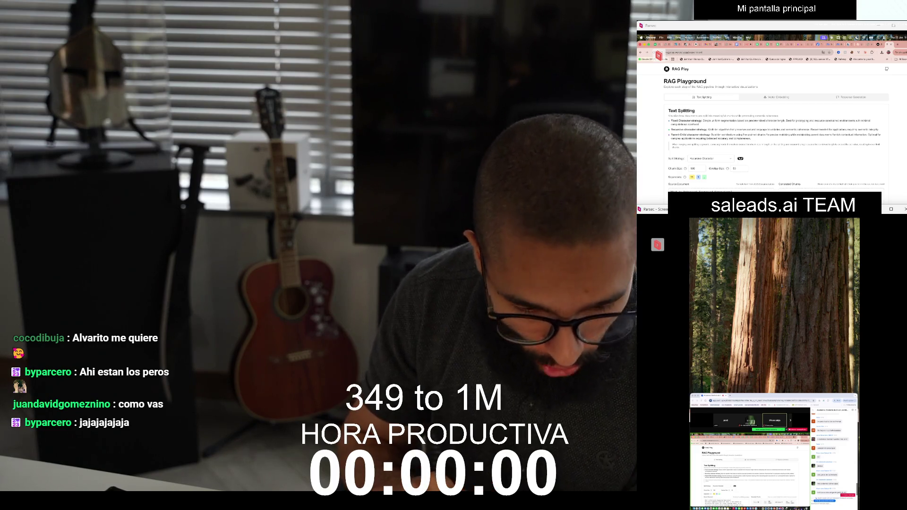
Scroll down to the Source Document and Generated Chunks panels
scroll(775, 133, "down", 3)
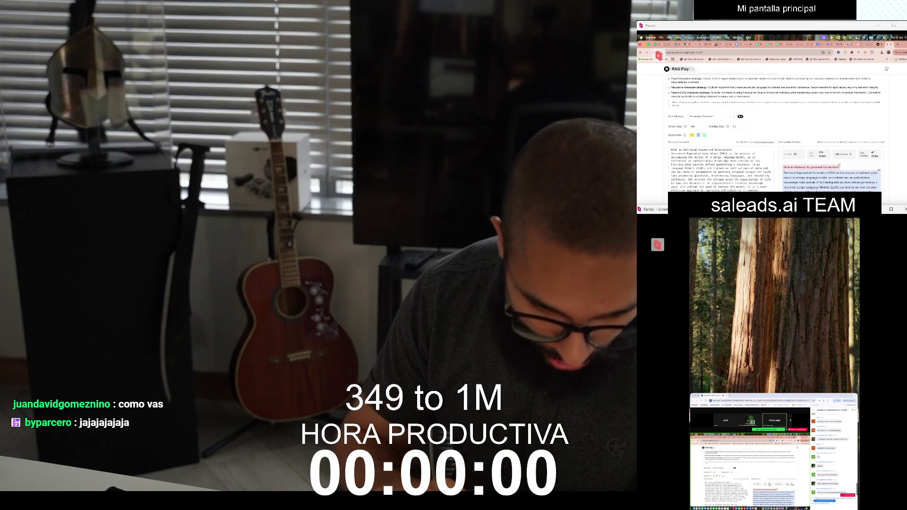
scroll(720, 169, "down", 3)
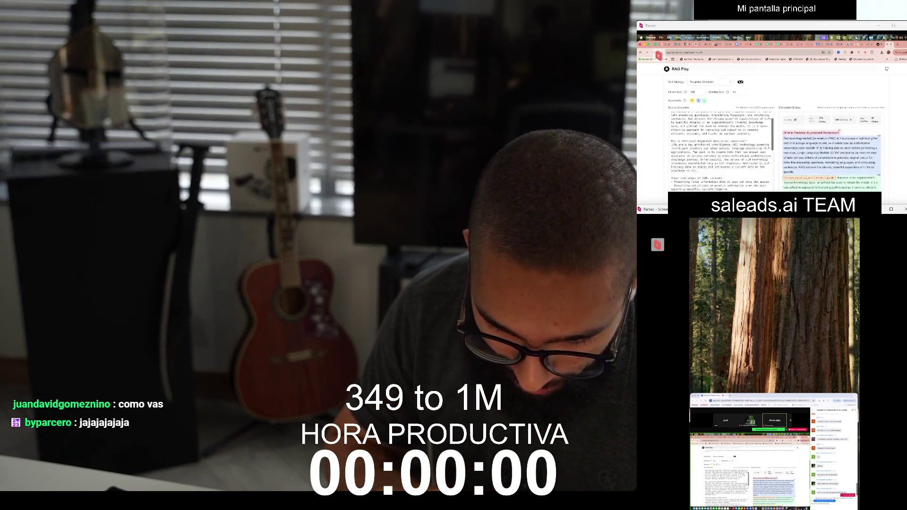
scroll(775, 142, "down", 5)
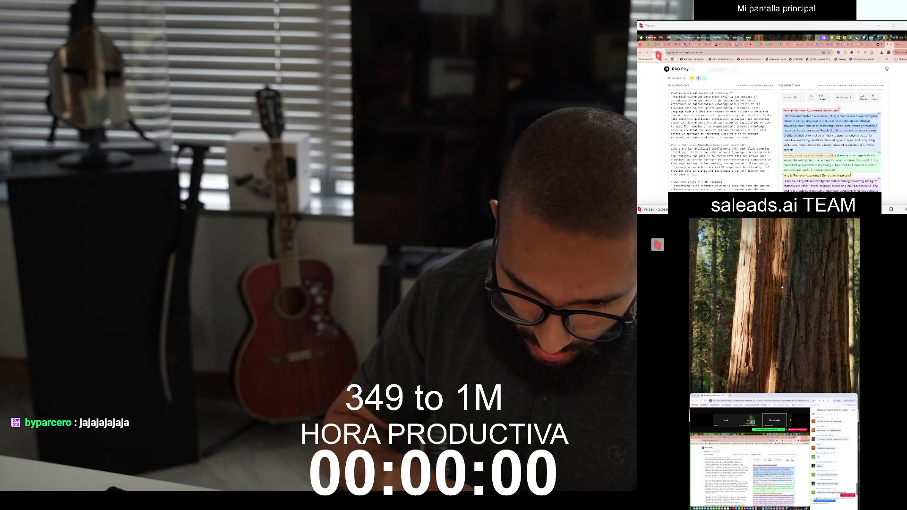
scroll(775, 132, "up", 5)
scroll(776, 132, "down", 3)
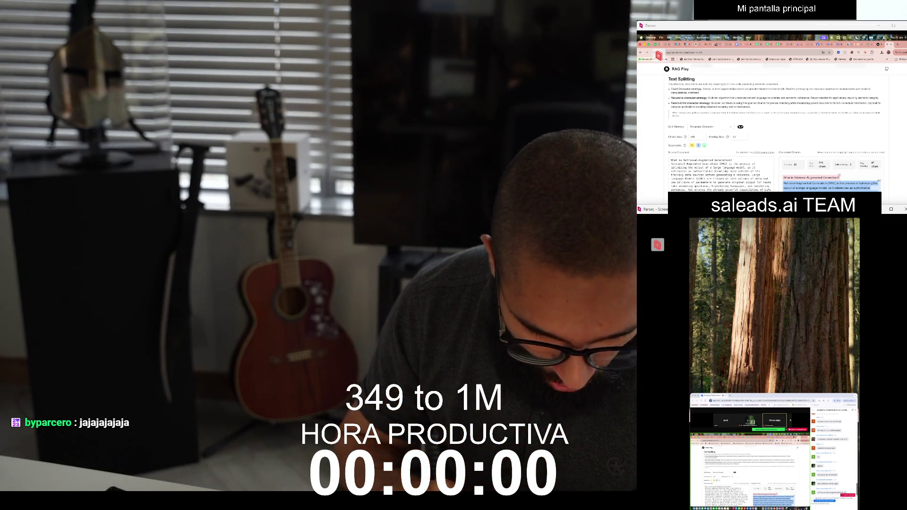
scroll(775, 133, "down", 5)
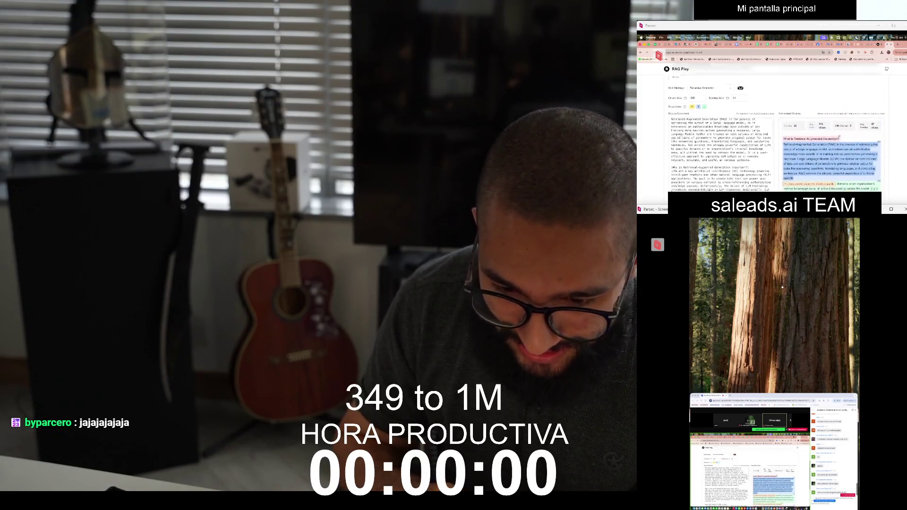
scroll(776, 132, "up", 5)
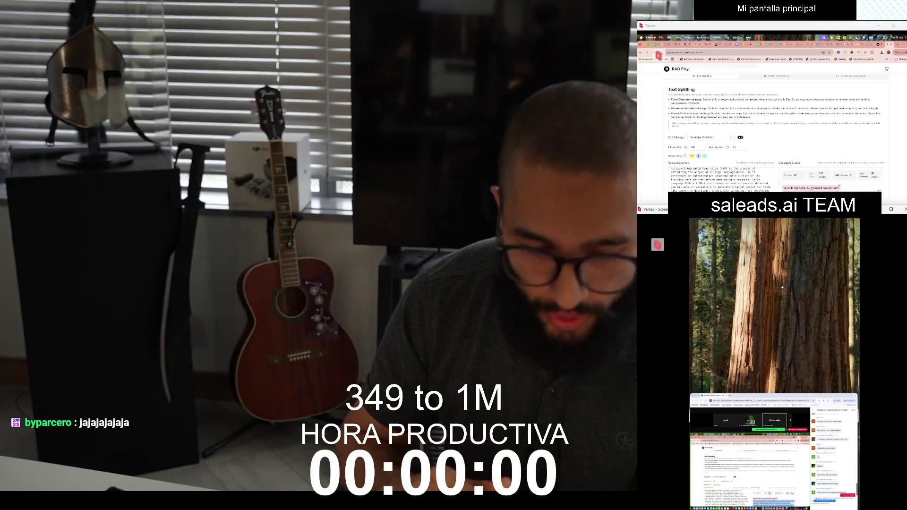
scroll(779, 128, "down", 5)
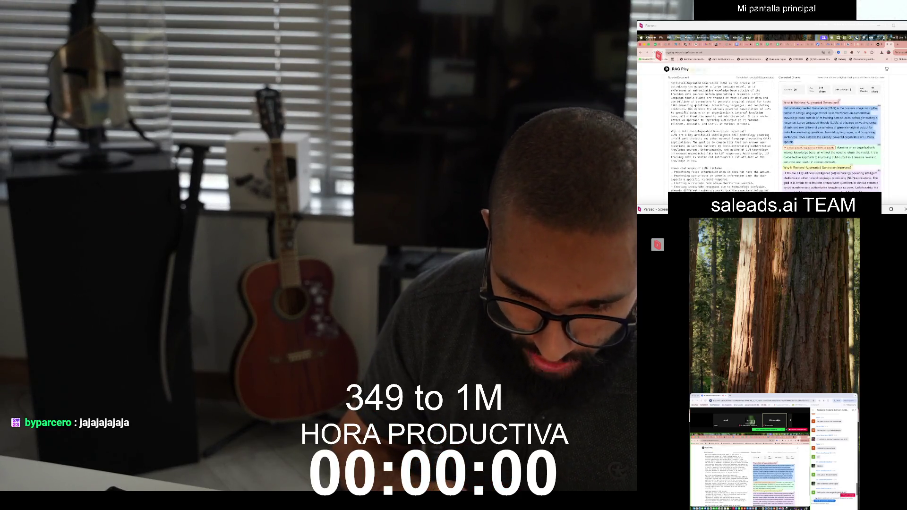
scroll(775, 134, "down", 5)
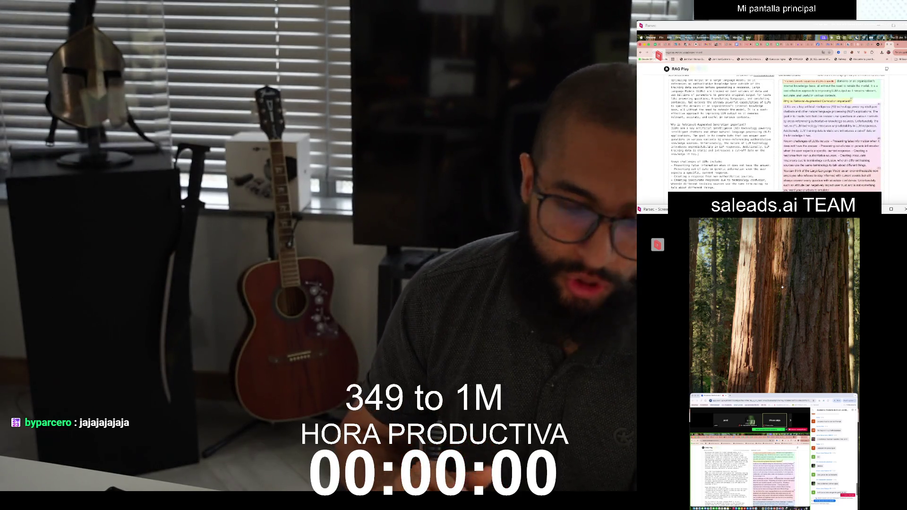
scroll(775, 135, "down", 5)
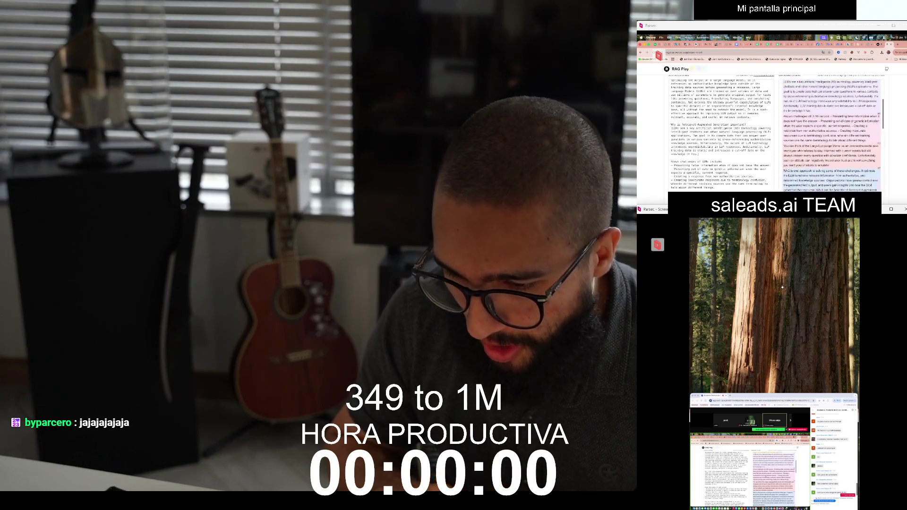
scroll(775, 134, "down", 10)
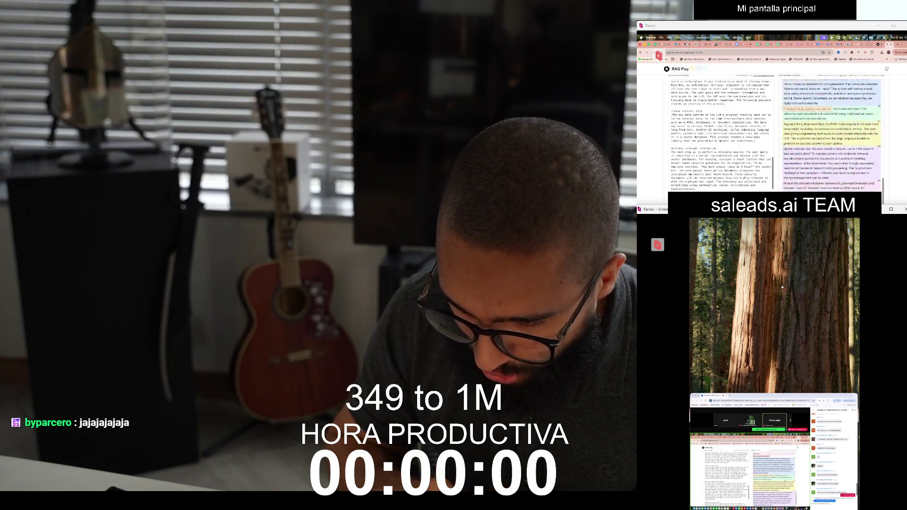
scroll(775, 135, "up", 15)
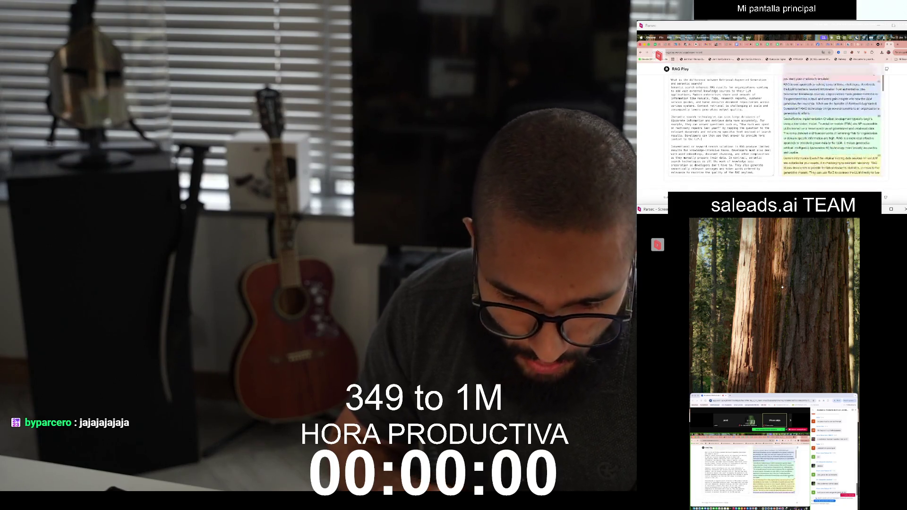
scroll(776, 135, "up", 5)
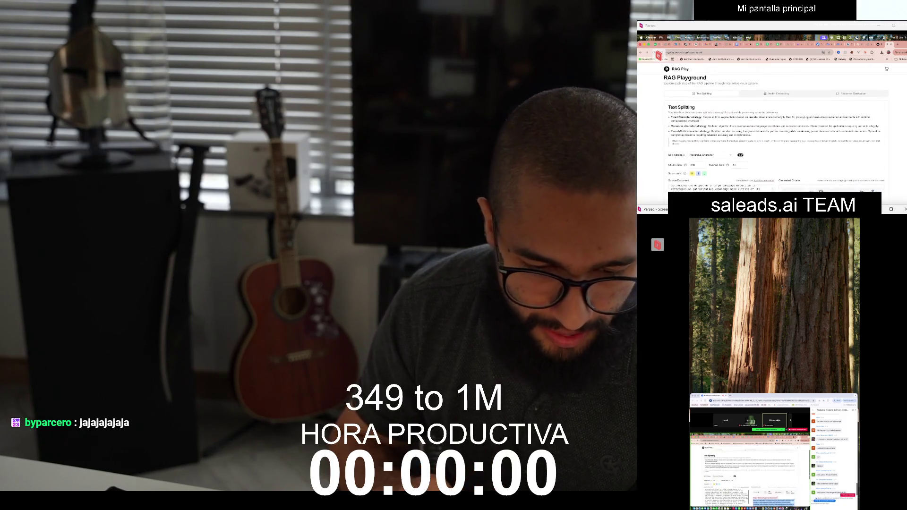
scroll(775, 135, "down", 3)
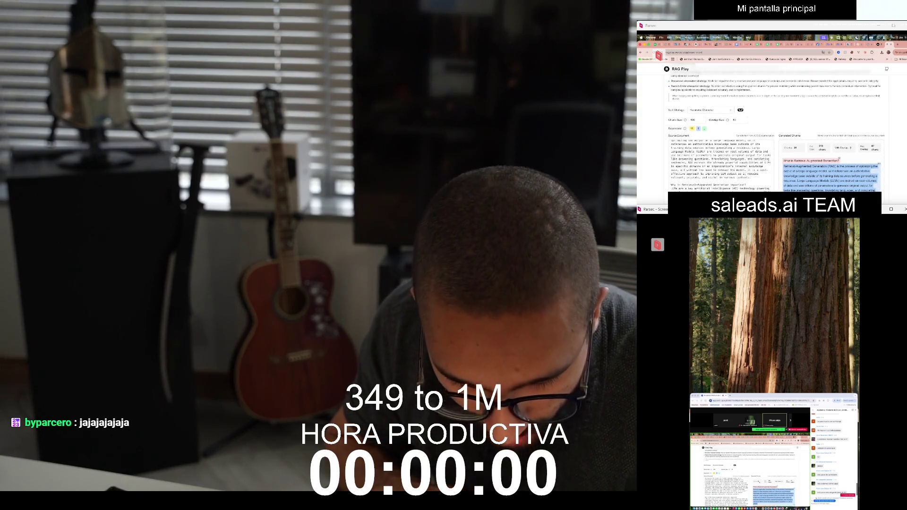
left_click(790, 147)
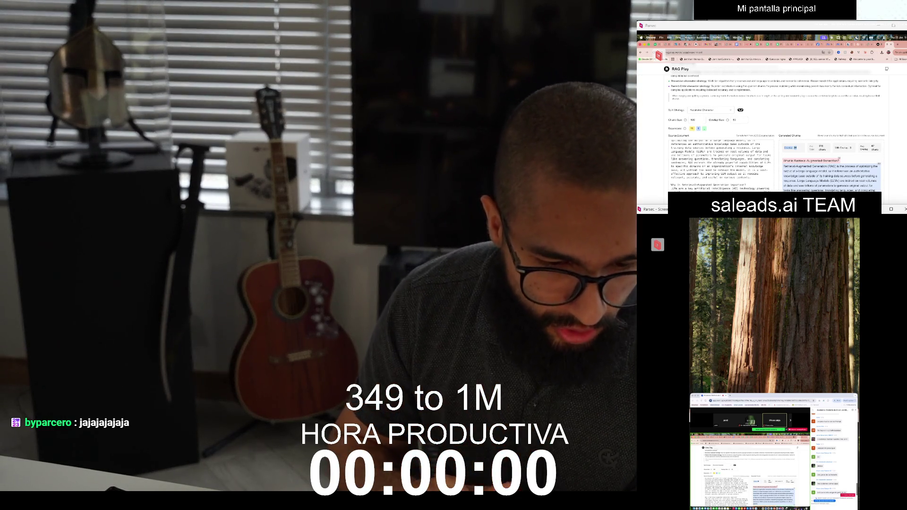
scroll(775, 132, "up", 5)
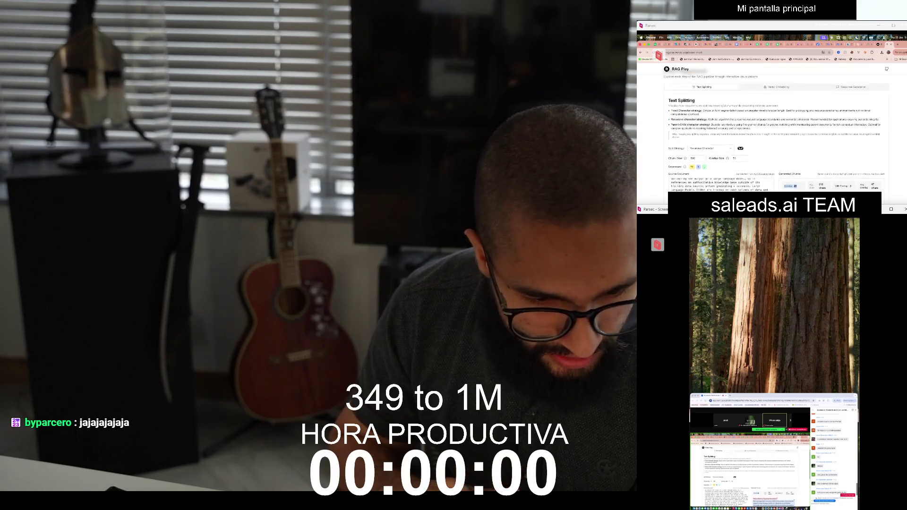
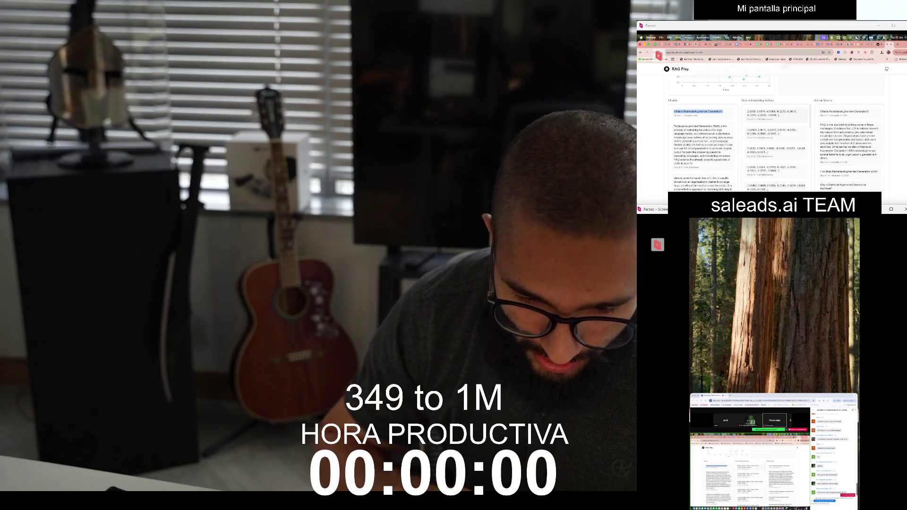
Select the first chunk's embedding vector text, then select the whole question text
triple_click(771, 114)
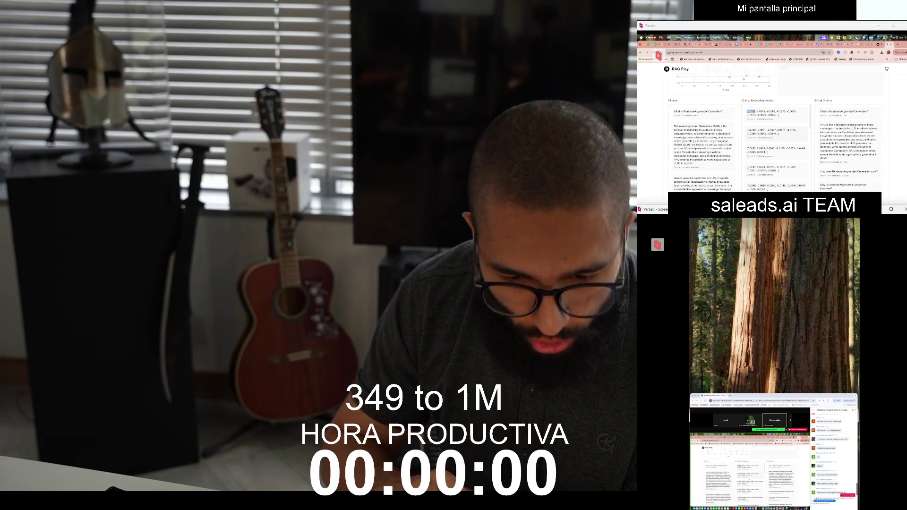
scroll(778, 147, "down", 2)
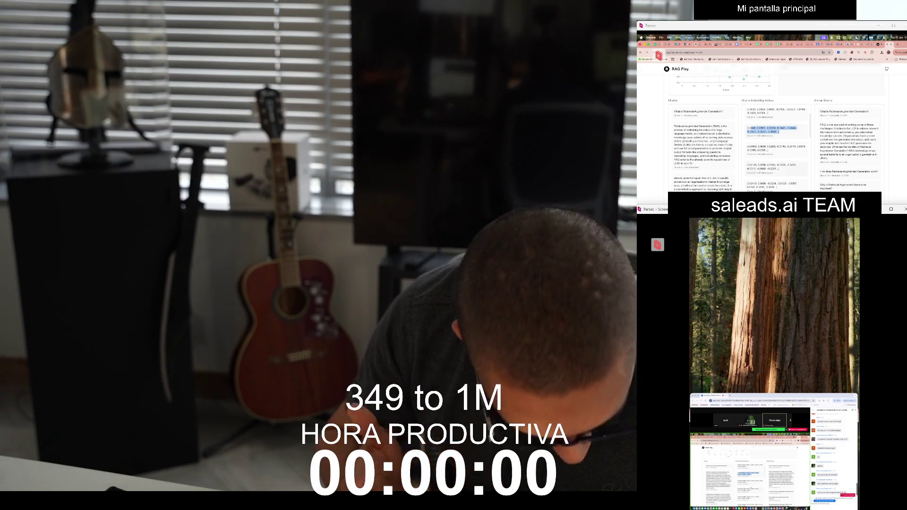
scroll(778, 146, "down", 5)
scroll(777, 147, "down", 5)
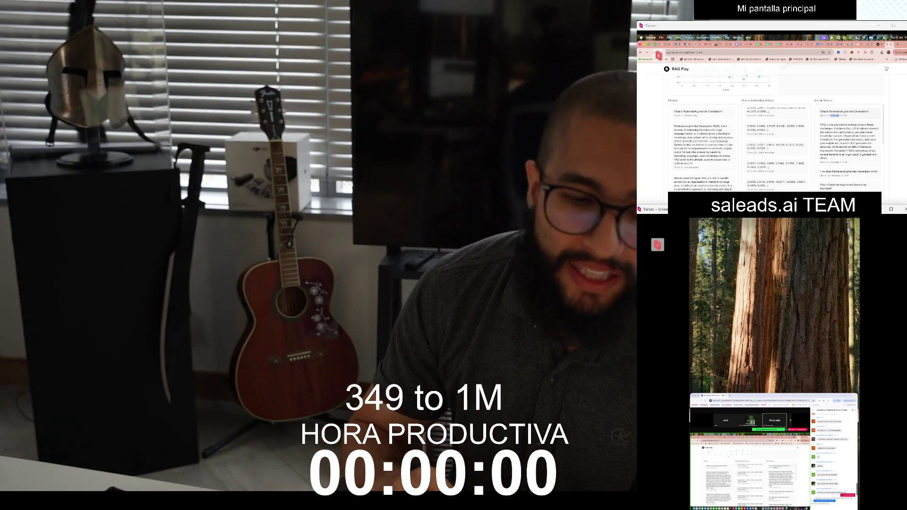
scroll(775, 128, "up", 10)
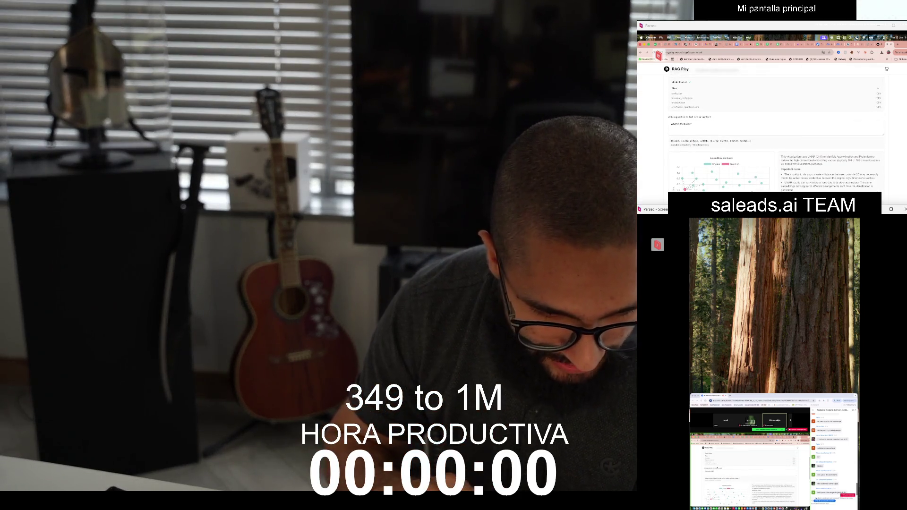
triple_click(692, 124)
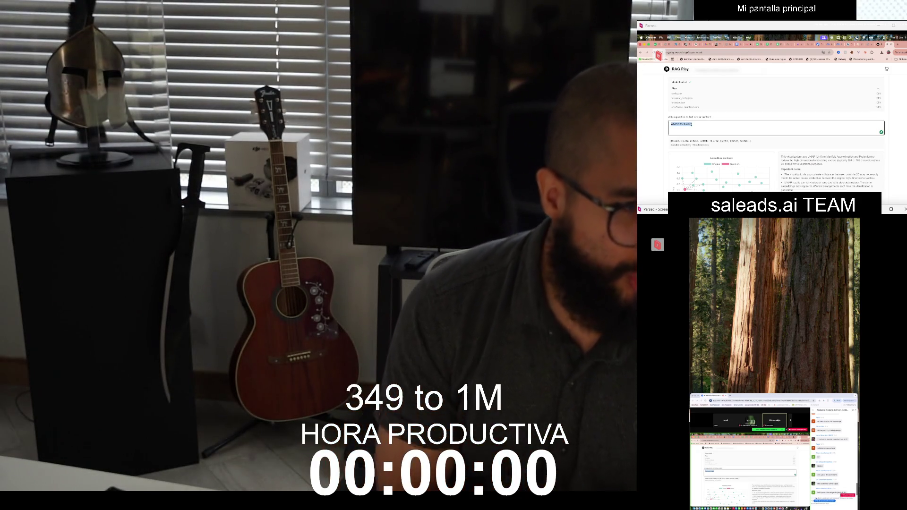
Cycle through the XML feed and OpenAI tokenizer windows back to RAG Playground
key("ctrl+Tab")
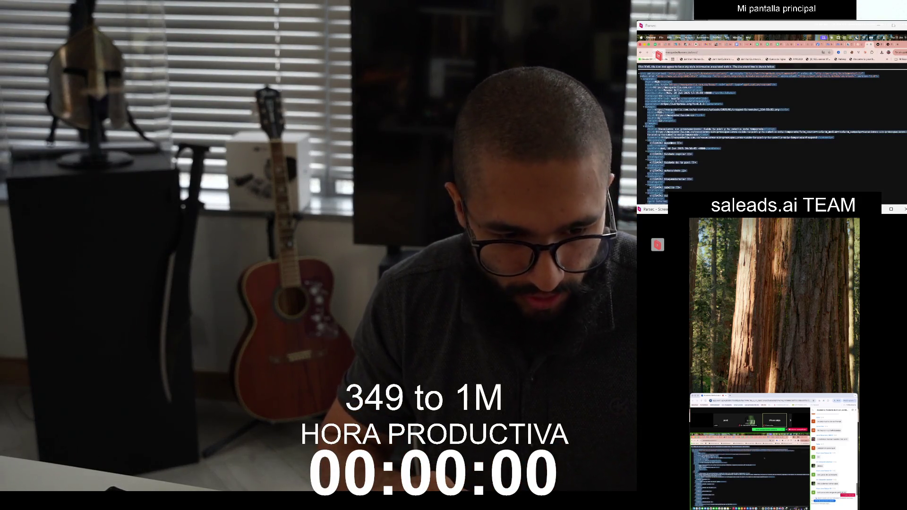
key("super+Tab")
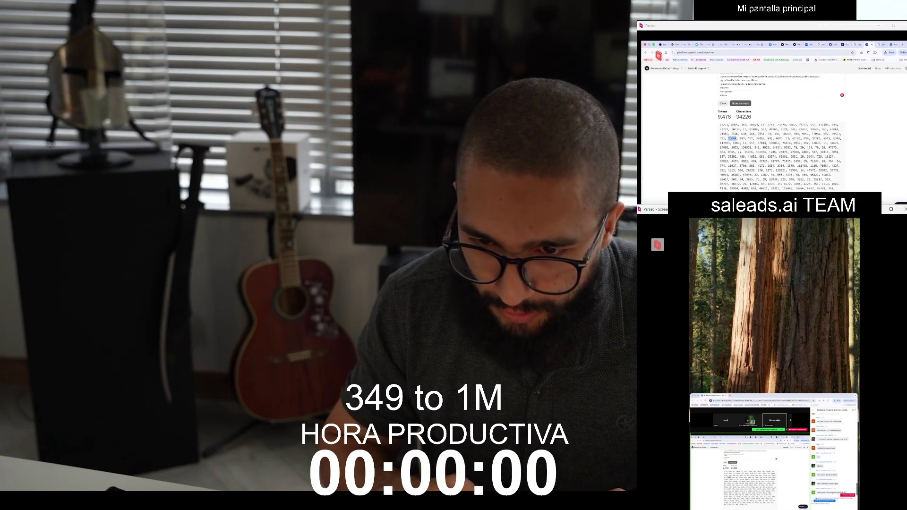
key("super+Tab")
key("super+Tab")
key("super+Tab")
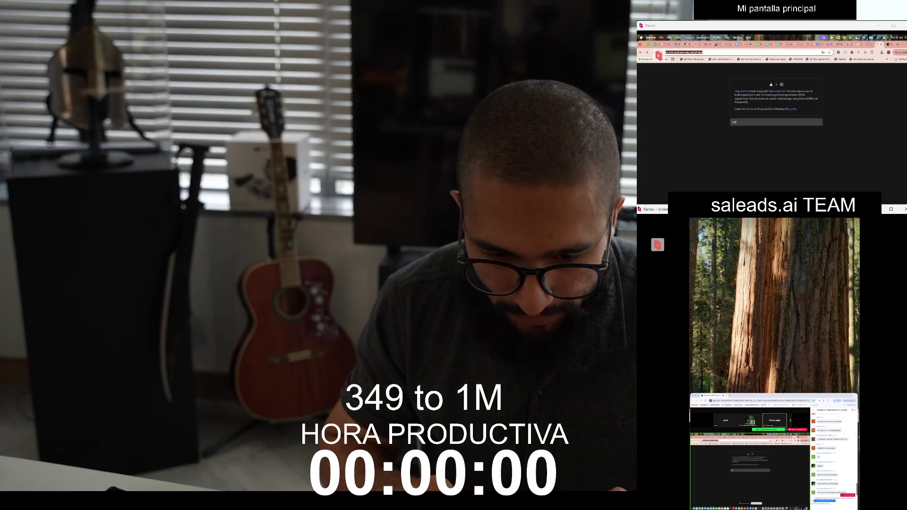
key("super+Tab")
Show the Text Splitting view, scroll its chunks, then return to the vector embedding view
scroll(775, 132, "up", 5)
left_click(704, 106)
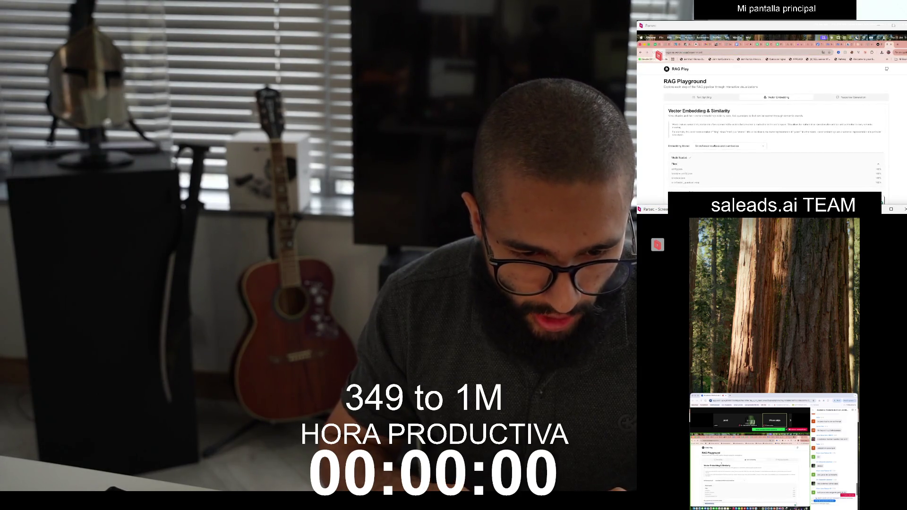
scroll(775, 133, "down", 5)
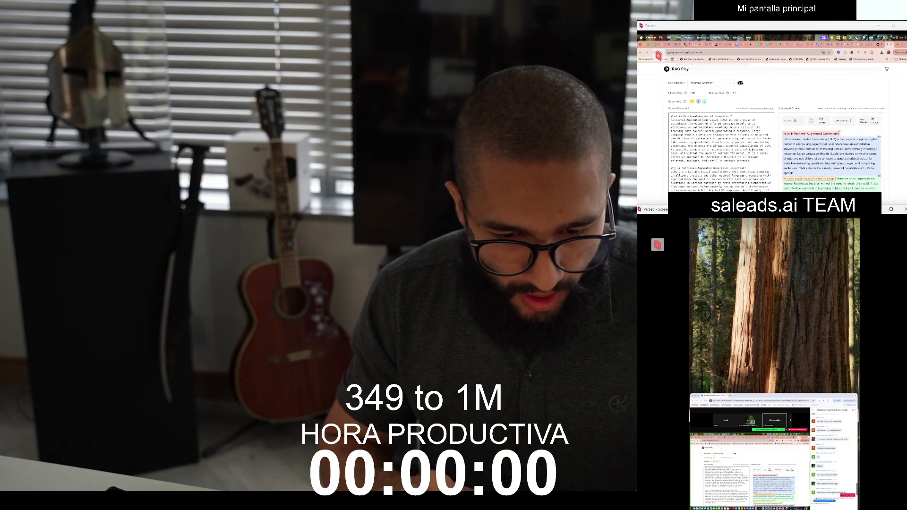
scroll(720, 132, "down", 10)
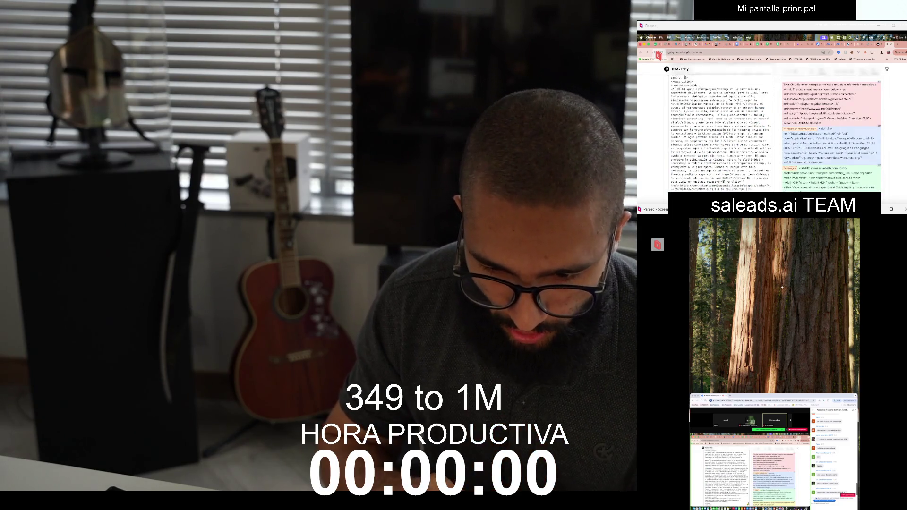
scroll(721, 133, "down", 10)
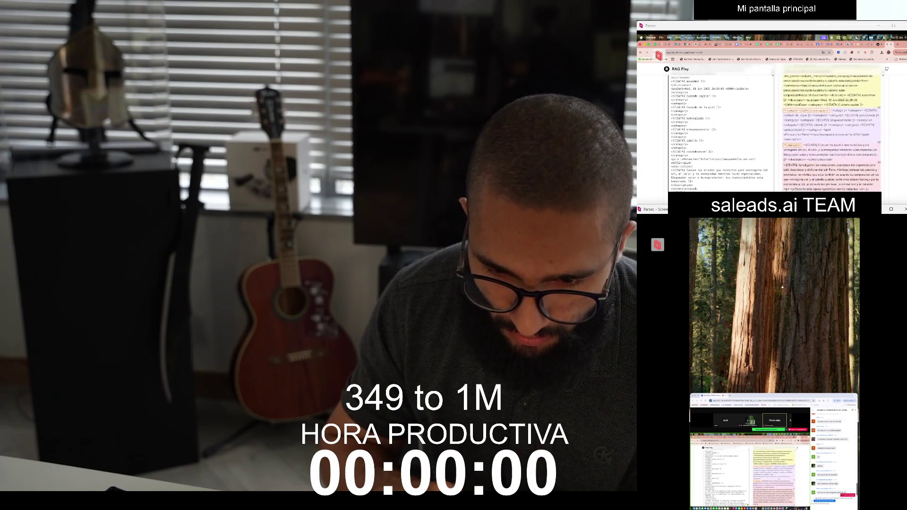
scroll(721, 133, "down", 10)
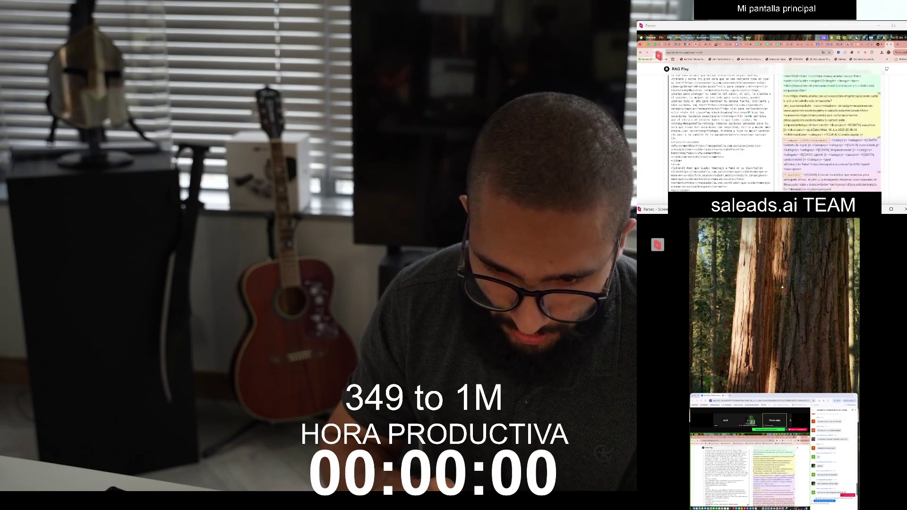
scroll(776, 132, "up", 15)
left_click(778, 97)
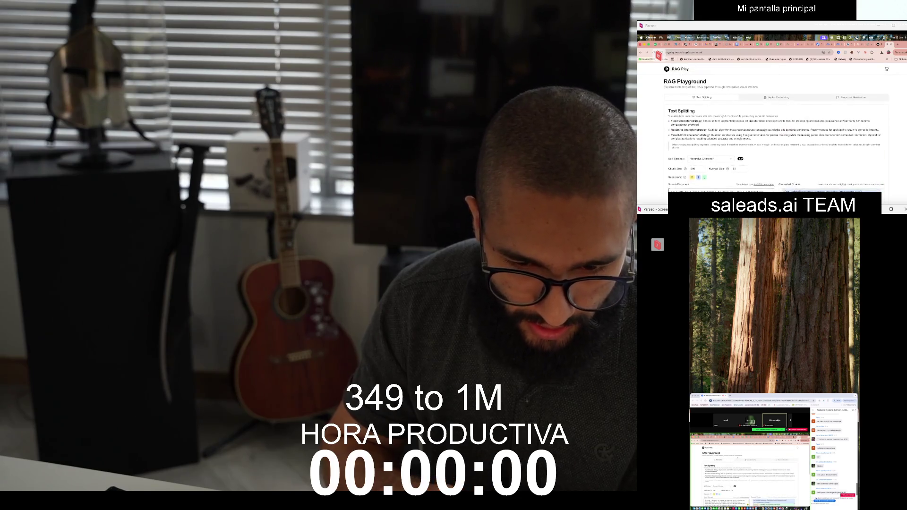
scroll(775, 133, "down", 10)
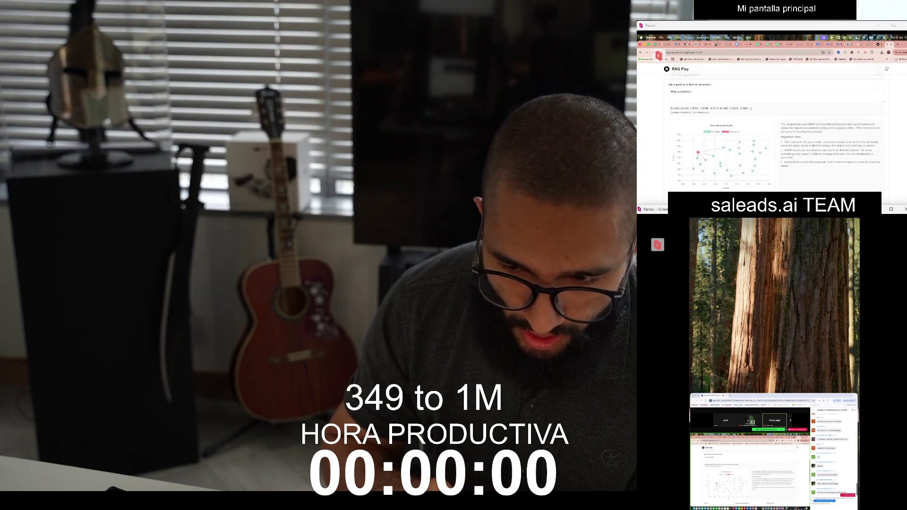
scroll(775, 132, "down", 5)
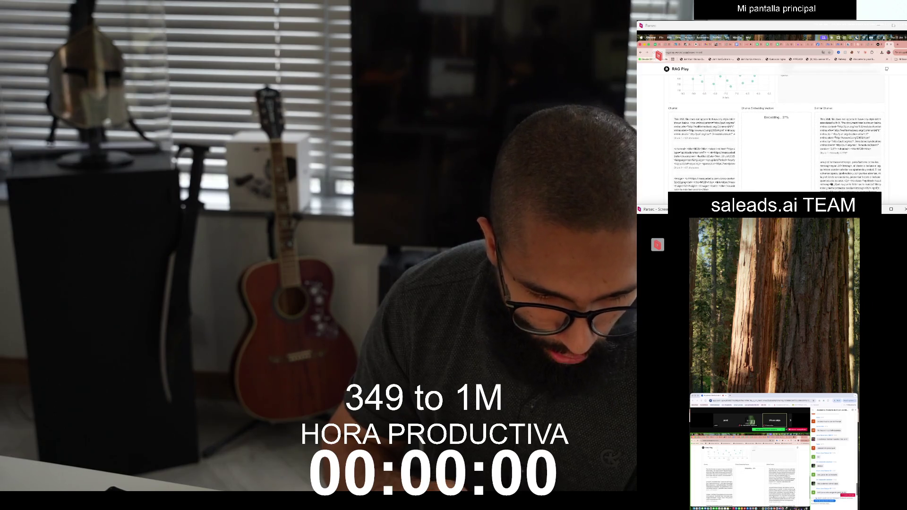
scroll(705, 152, "down", 3)
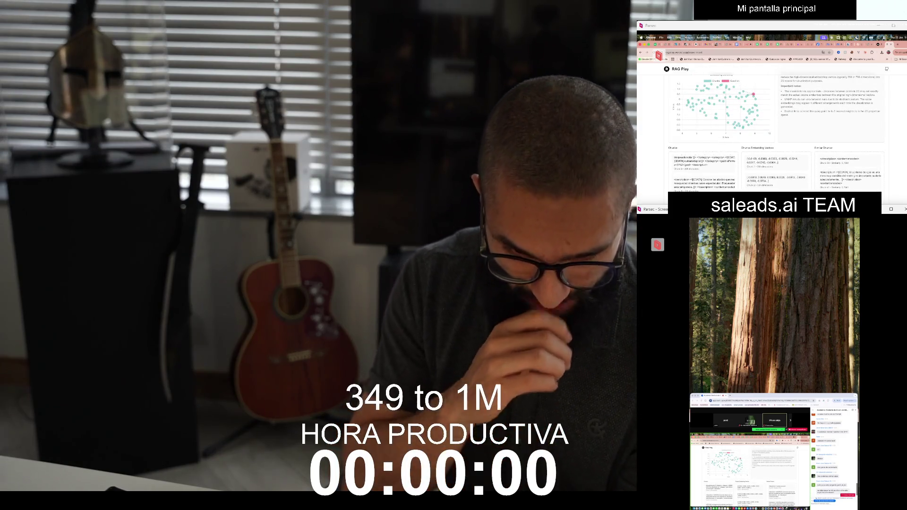
scroll(775, 132, "up", 2)
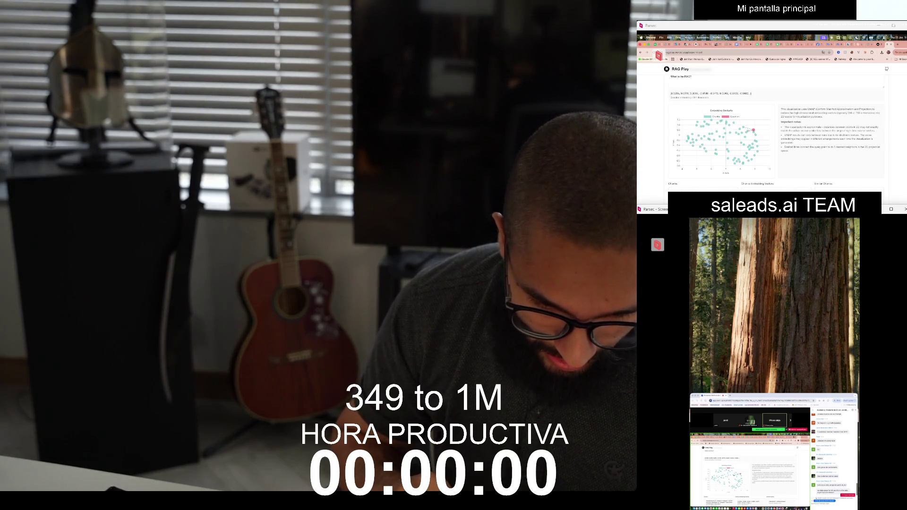
mouse_move(748, 131)
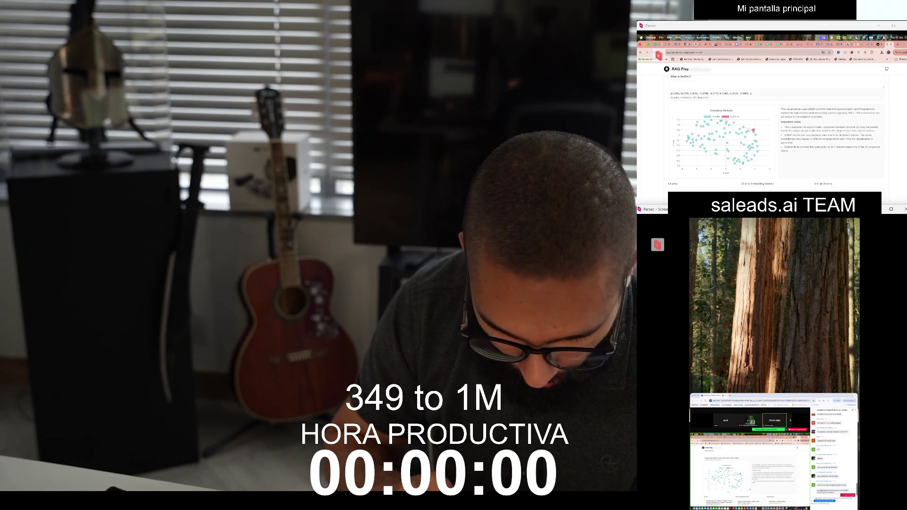
scroll(775, 133, "down", 5)
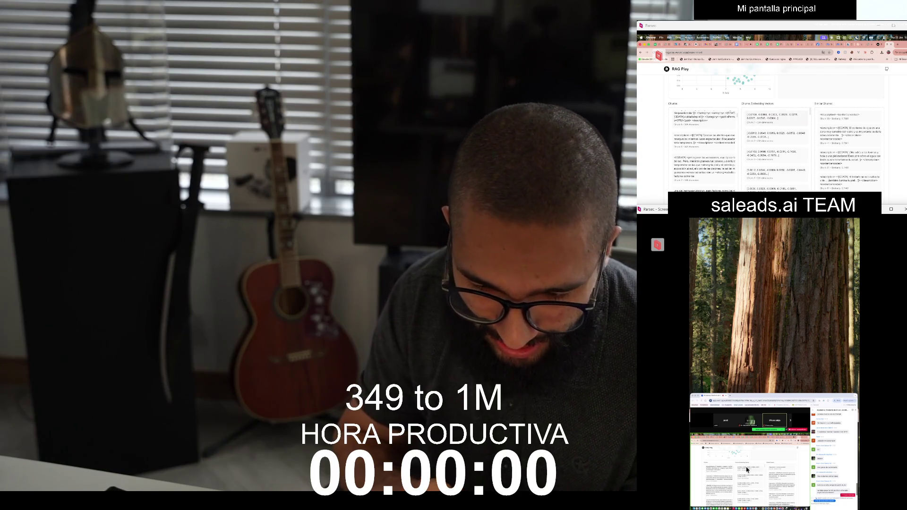
scroll(777, 149, "down", 3)
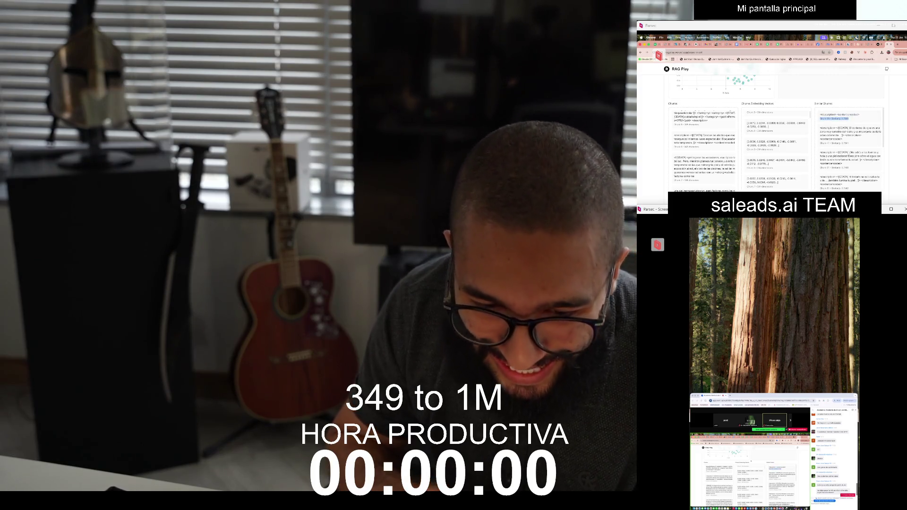
scroll(776, 132, "up", 10)
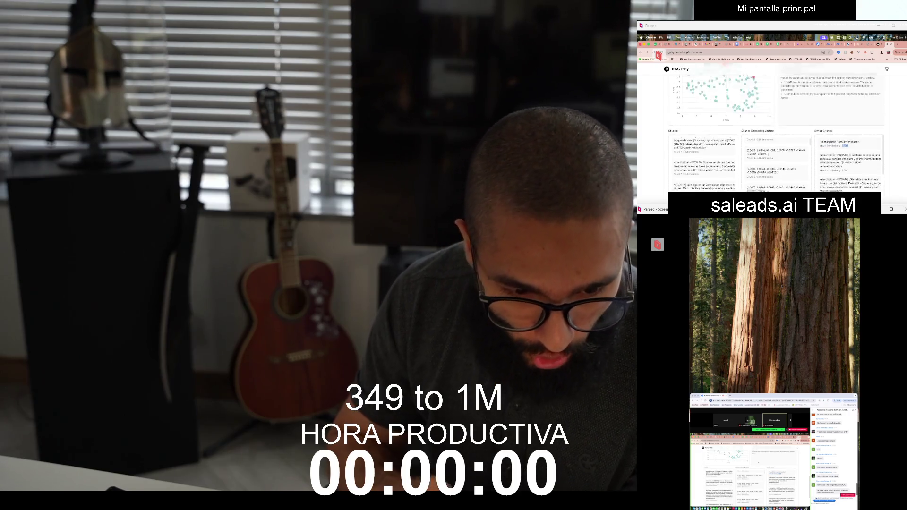
triple_click(681, 135)
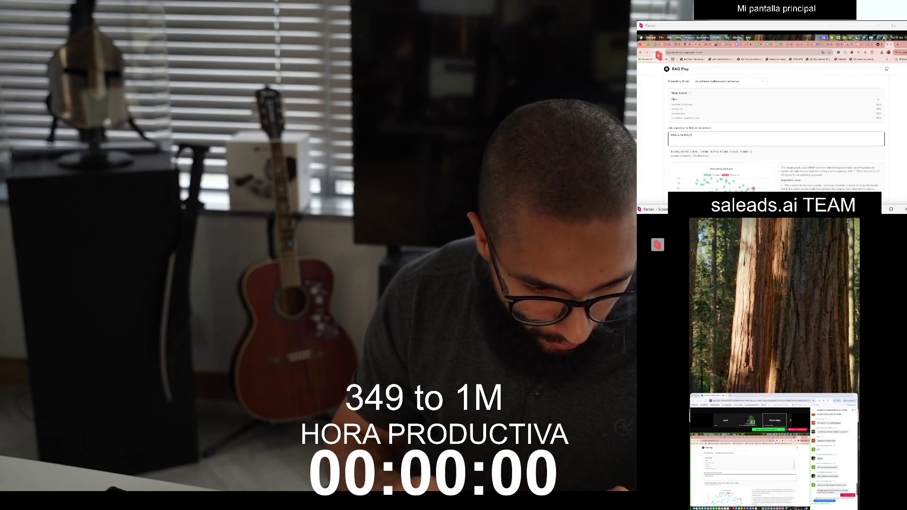
scroll(776, 127, "down", 10)
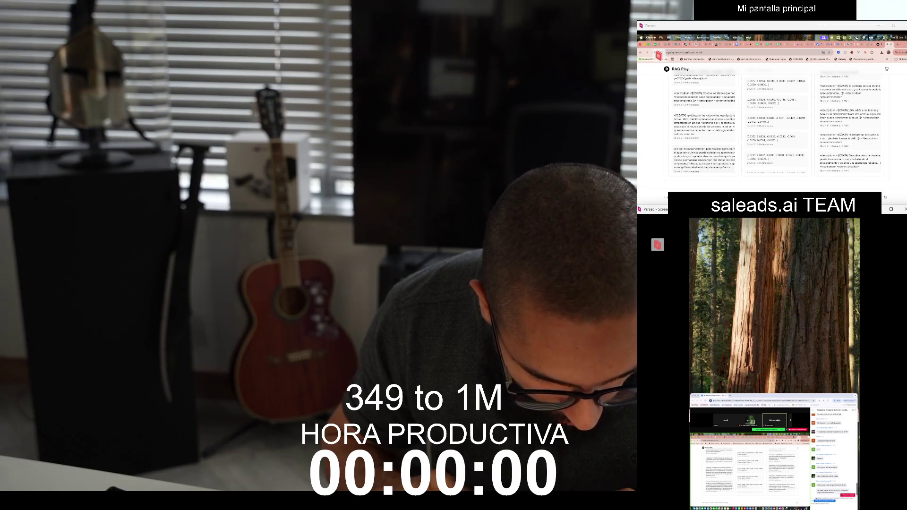
scroll(704, 123, "up", 5)
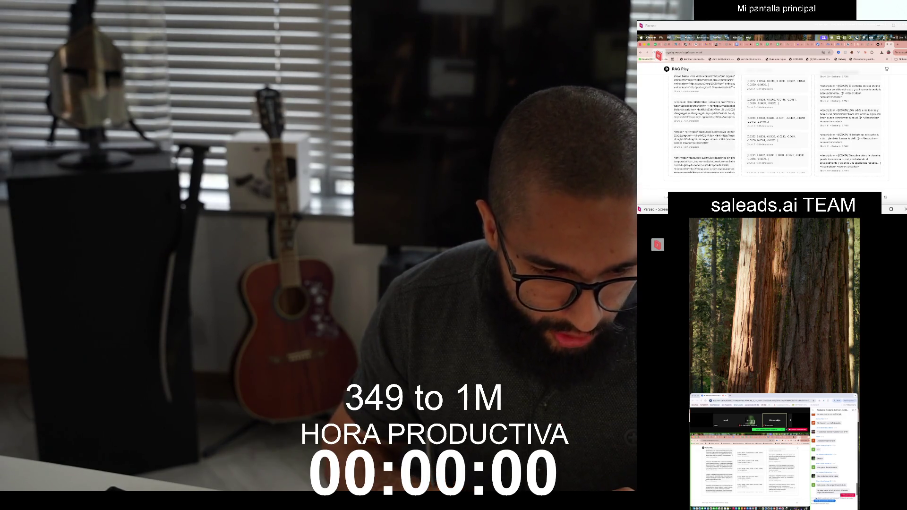
scroll(775, 122, "up", 10)
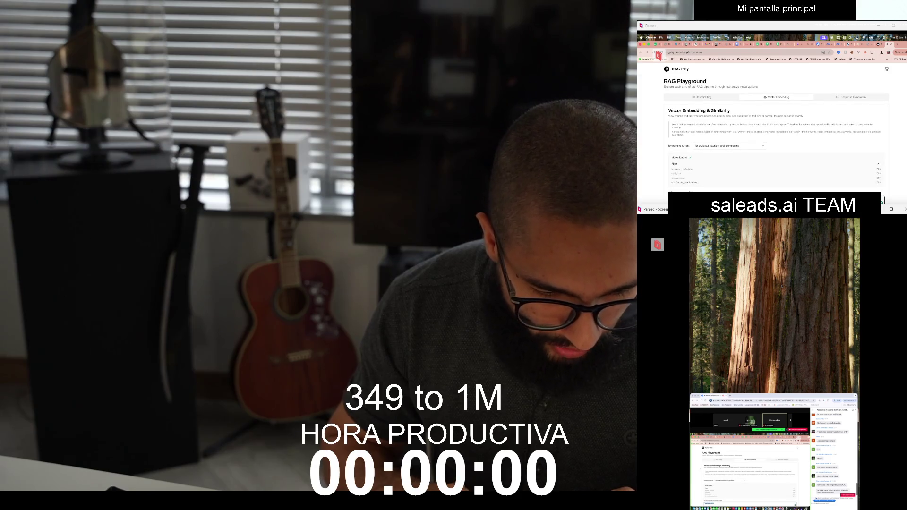
scroll(775, 128, "down", 5)
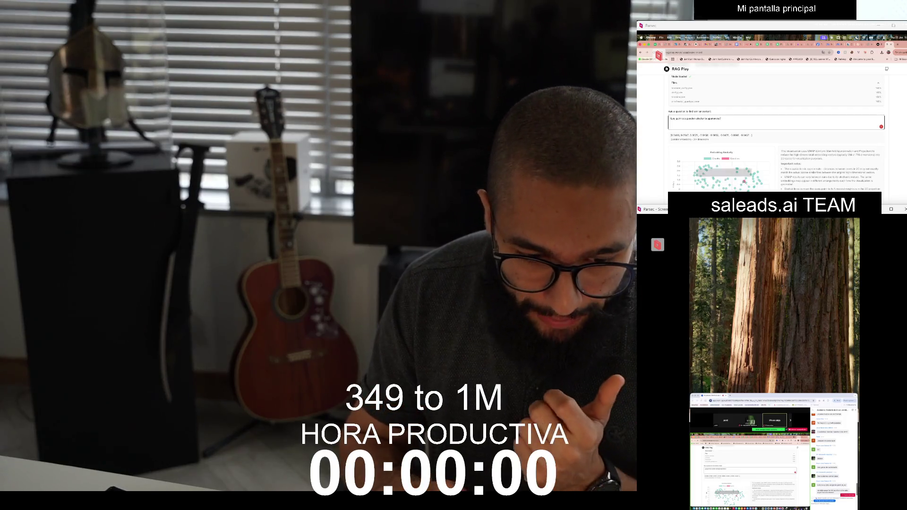
scroll(775, 128, "down", 3)
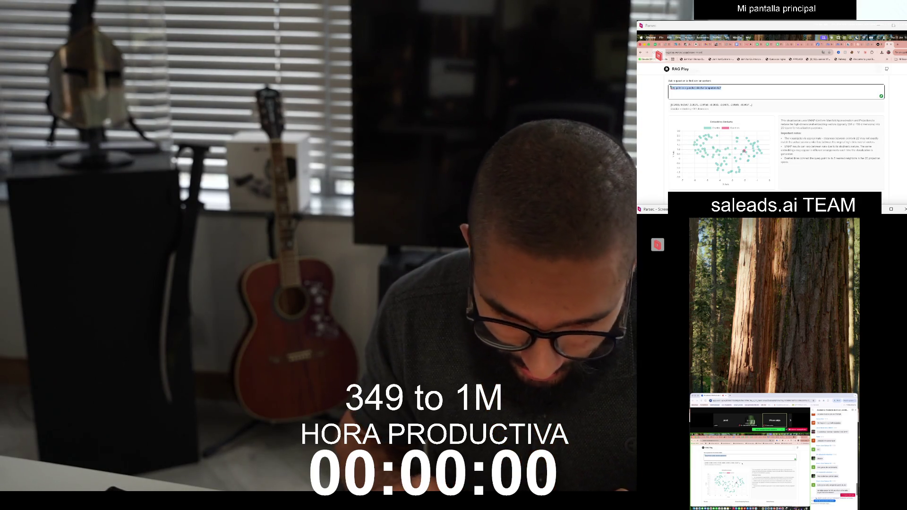
left_click_drag(681, 104, 752, 105)
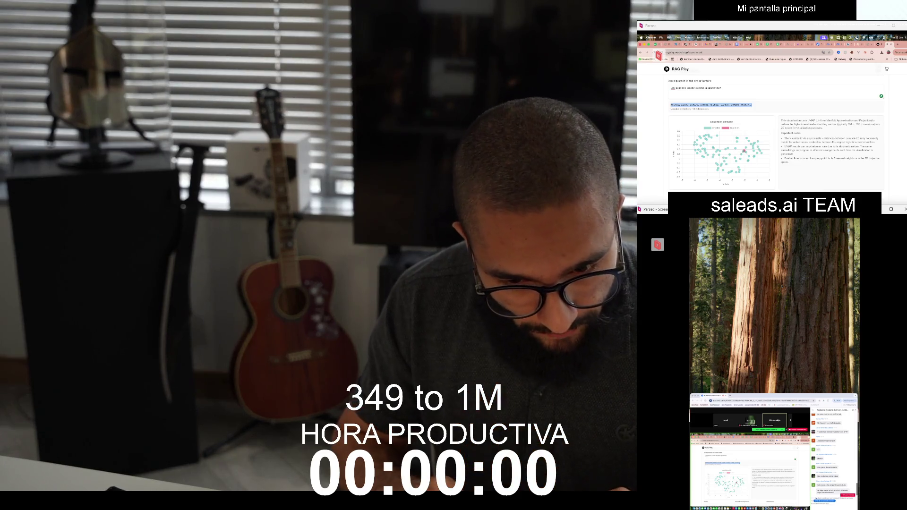
left_click_drag(753, 105, 671, 104)
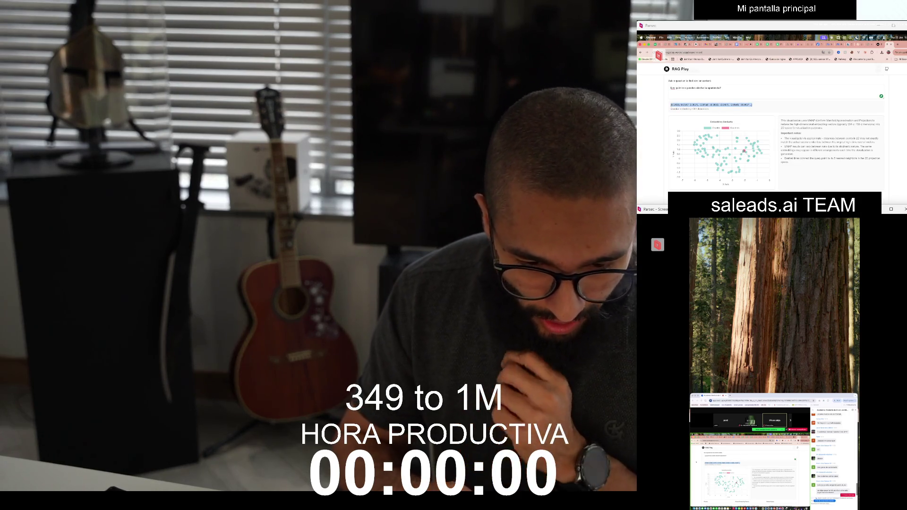
scroll(775, 132, "down", 5)
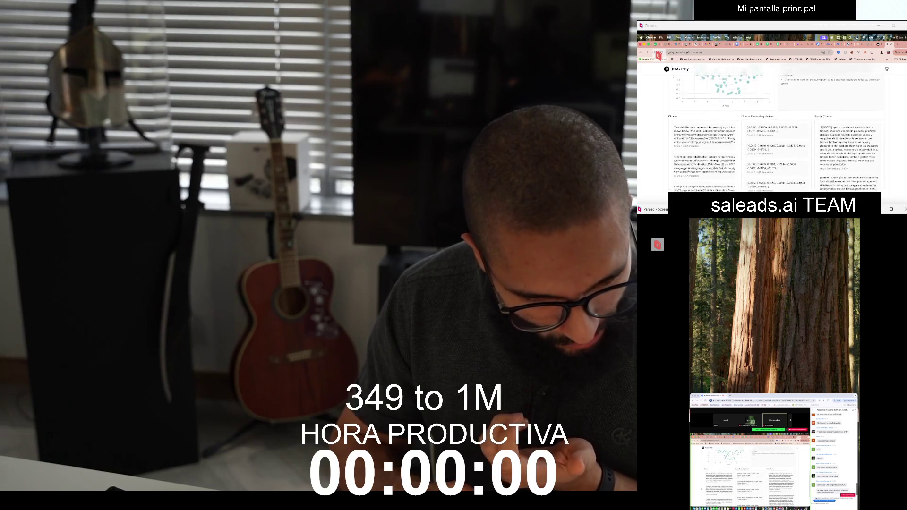
left_click_drag(748, 119, 779, 123)
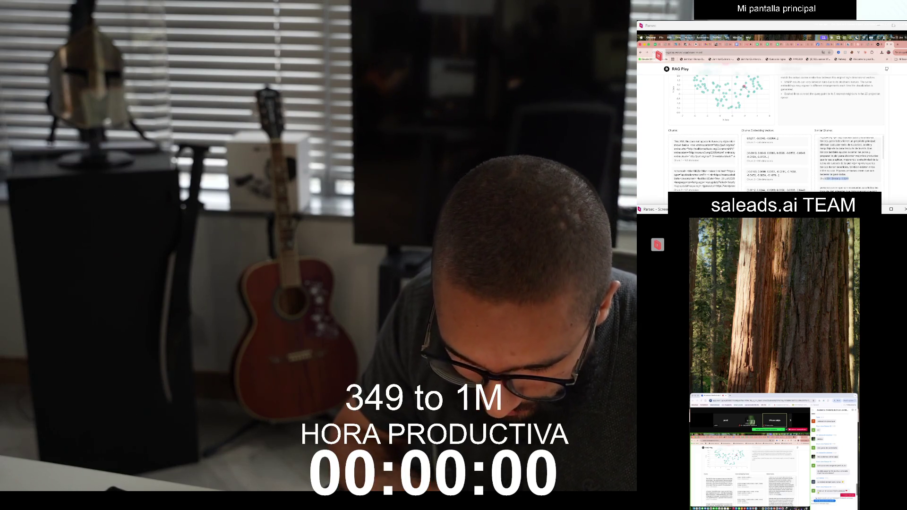
left_click_drag(820, 174, 821, 141)
scroll(849, 166, "down", 5)
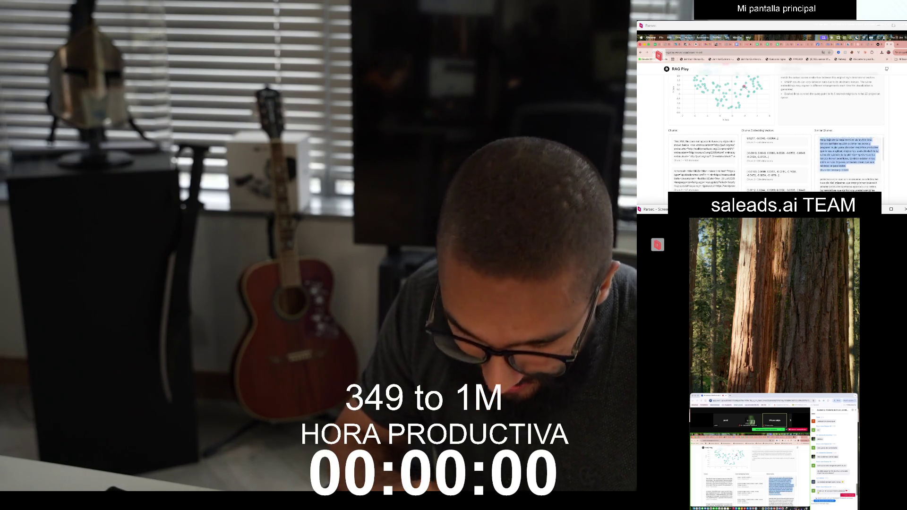
scroll(849, 165, "up", 3)
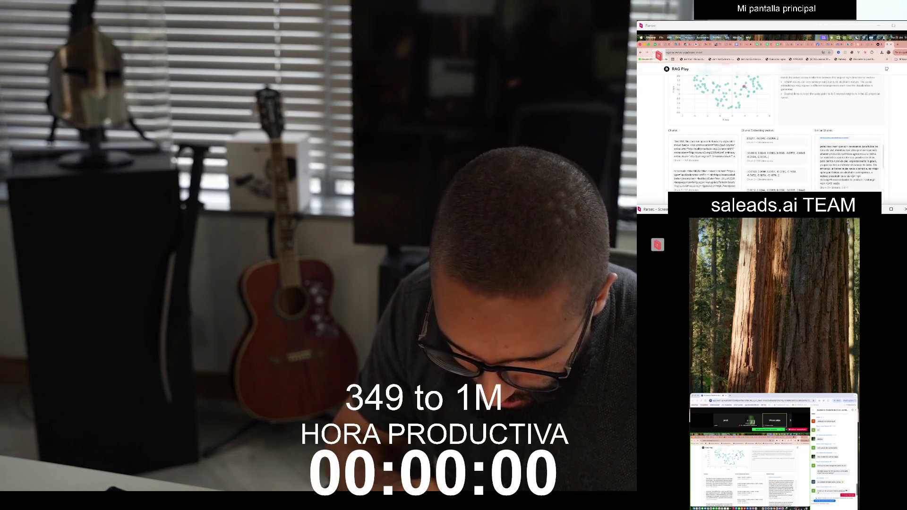
scroll(849, 163, "down", 1)
scroll(850, 165, "down", 3)
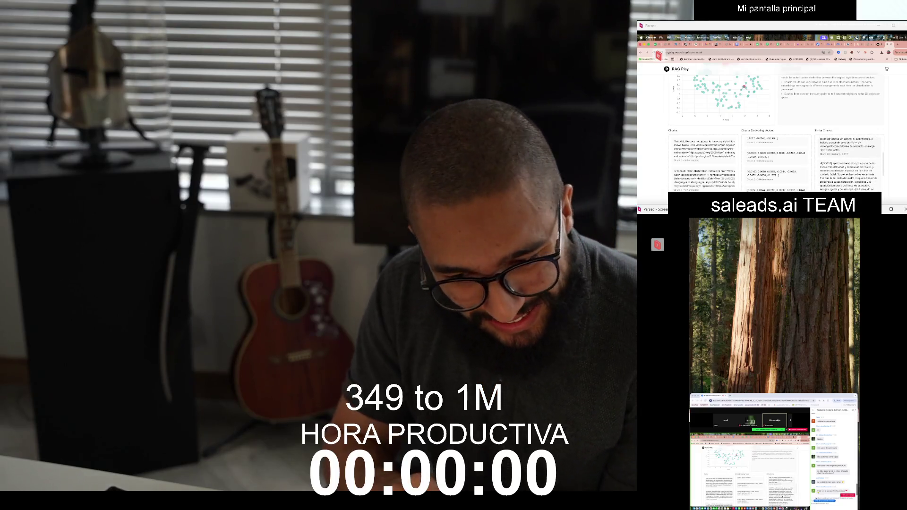
scroll(775, 132, "down", 2)
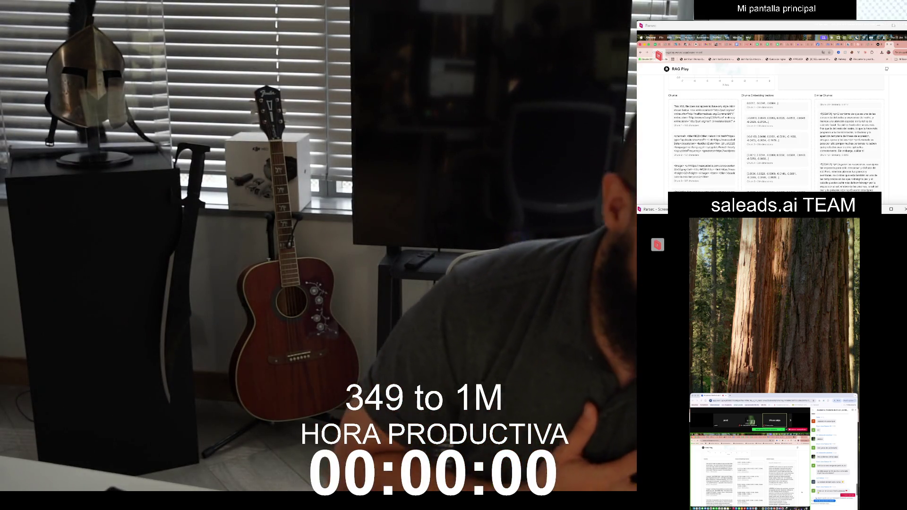
scroll(775, 132, "up", 10)
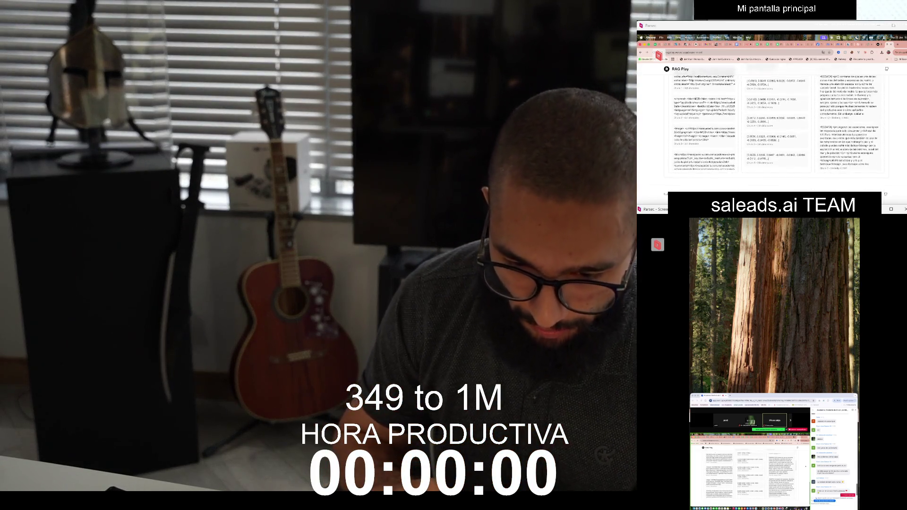
scroll(775, 133, "down", 1)
scroll(775, 132, "up", 1)
left_click(853, 97)
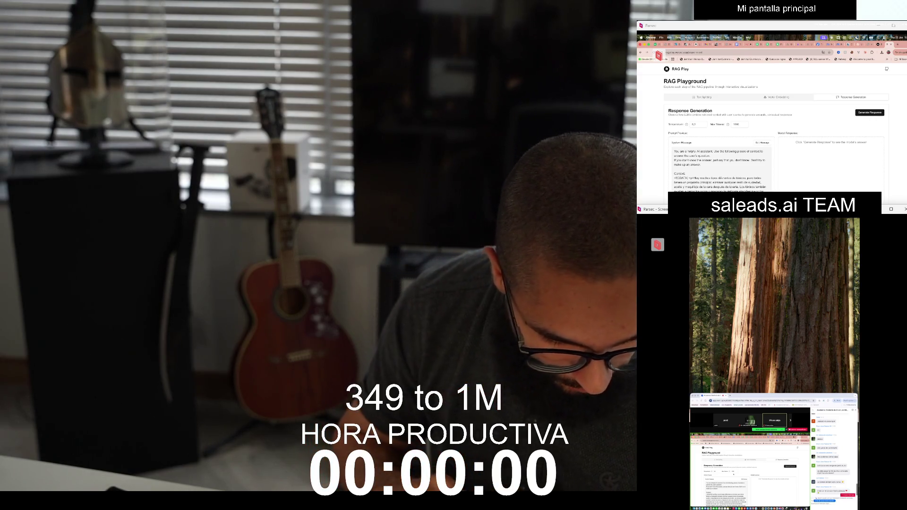
Generate a response from the retrieved context on the Response Generation page
scroll(775, 132, "down", 1)
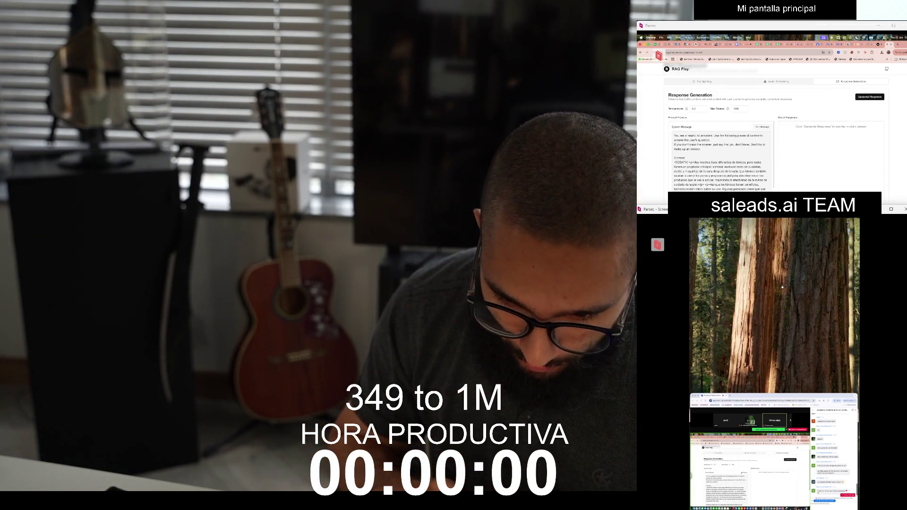
scroll(775, 142, "down", 2)
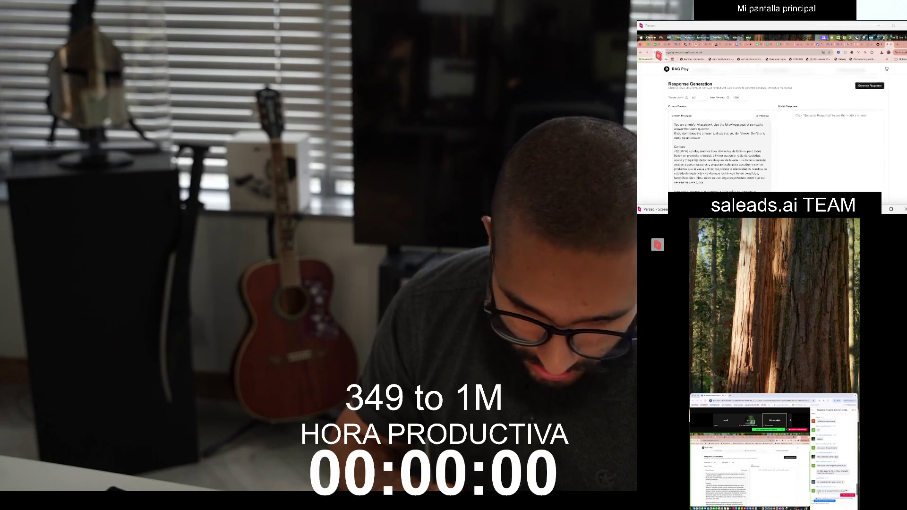
scroll(775, 142, "up", 3)
left_click(870, 112)
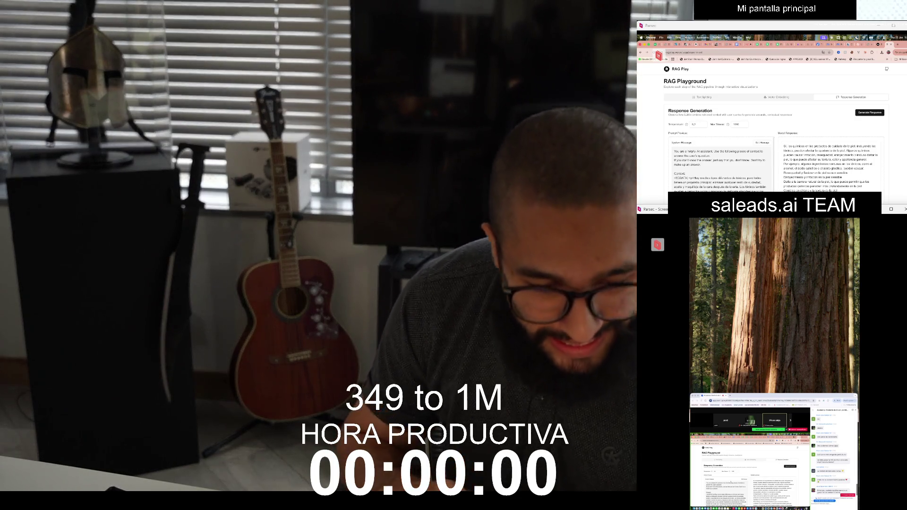
Highlight the words 'helpful AI assistant' in the system message
scroll(720, 170, "down", 2)
scroll(721, 170, "up", 3)
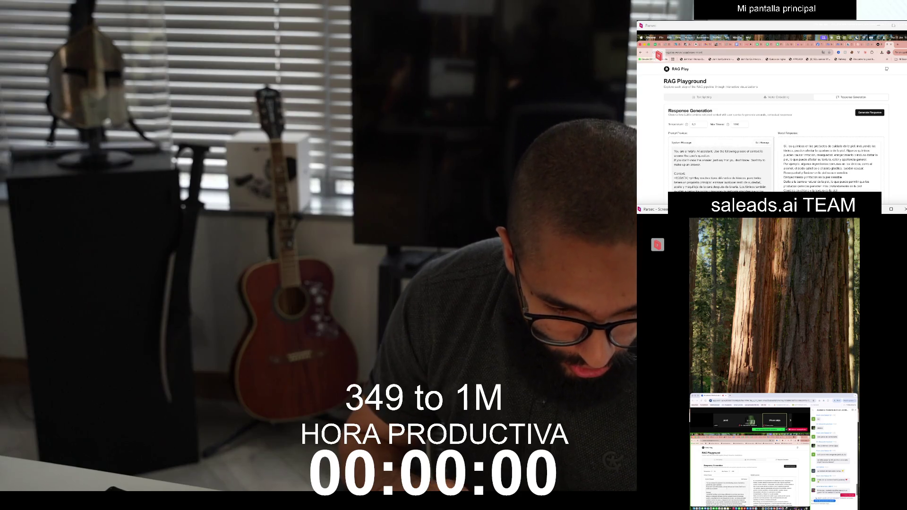
scroll(775, 141, "down", 1)
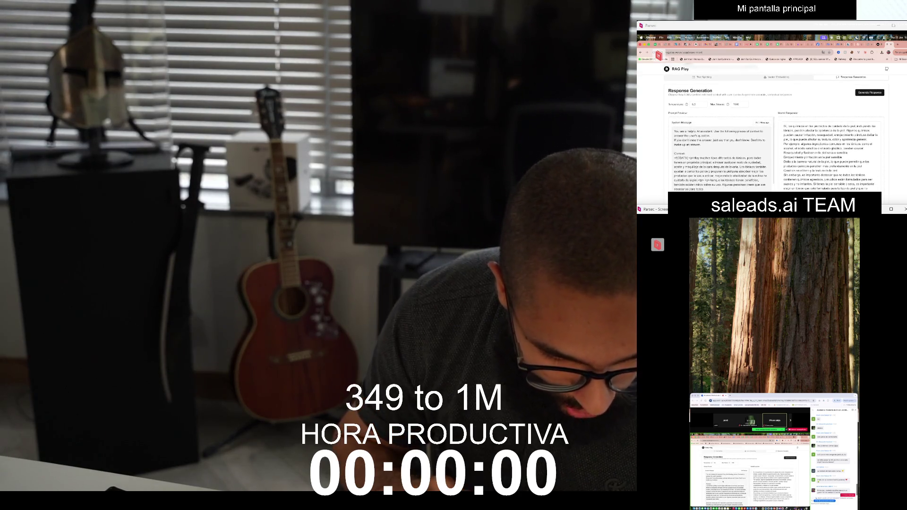
mouse_move(688, 131)
left_mouse_down()
mouse_move(713, 131)
mouse_move(700, 144)
left_mouse_up()
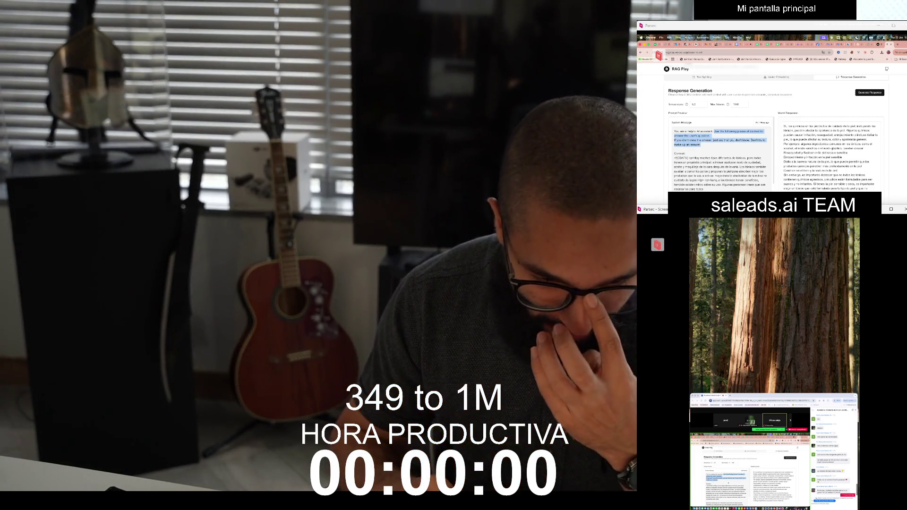
scroll(721, 156, "down", 10)
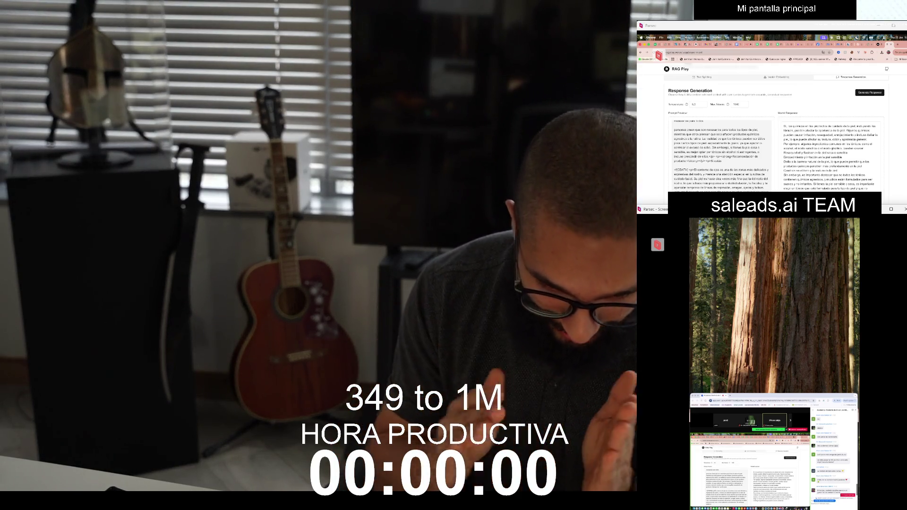
scroll(775, 128, "down", 5)
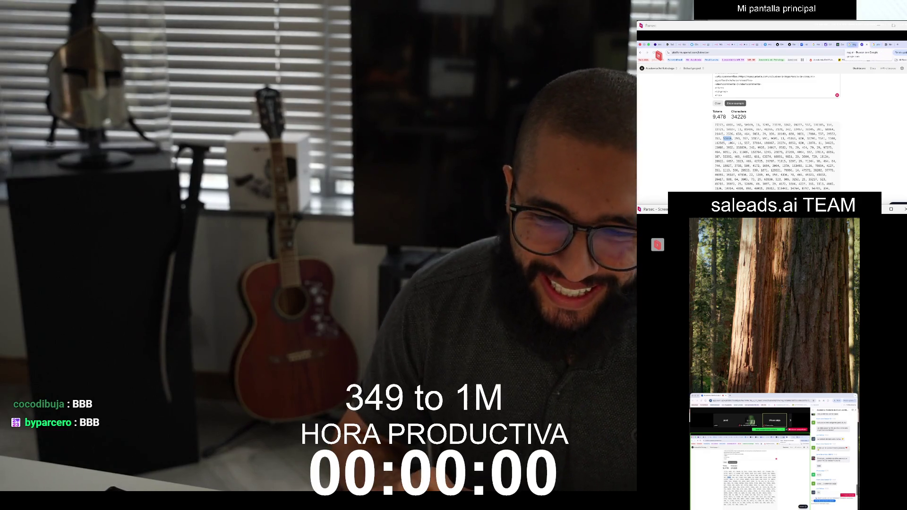
Switch to the blank Google new tab
left_click(889, 45)
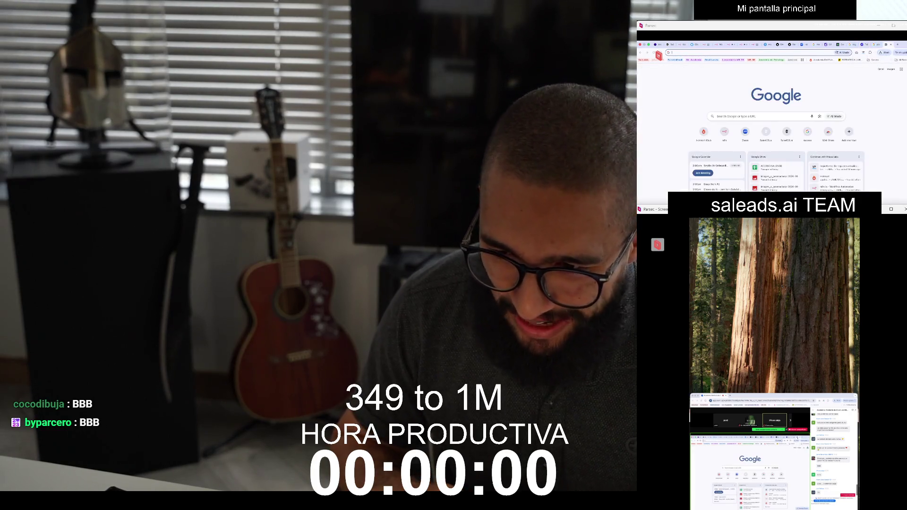
Search Google for 'plano cartesiano', then return to the OpenAI Assistants page
type("plano cartesiano")
key("Return")
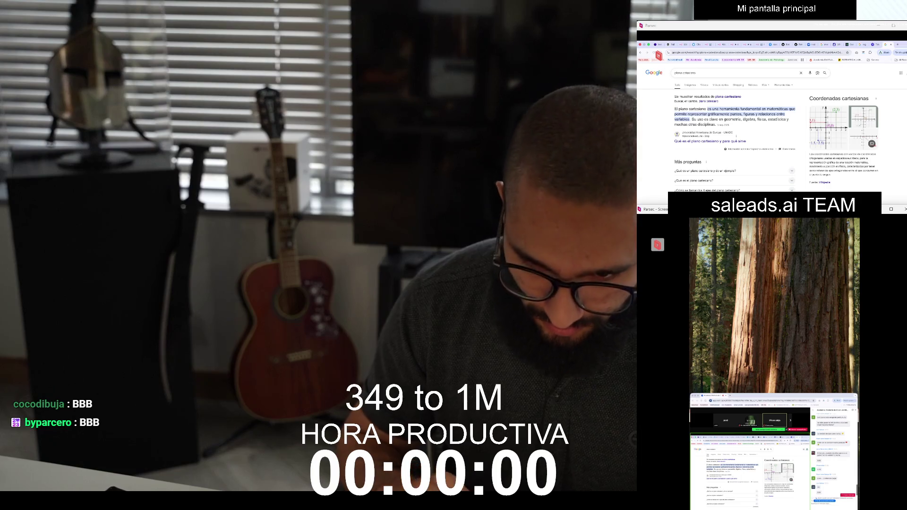
left_click(772, 44)
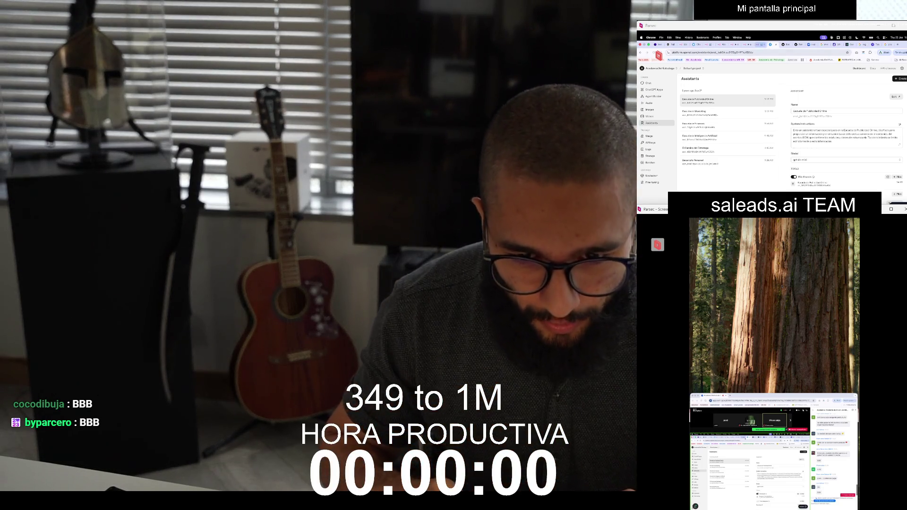
Load the new assistant's edit page by pasting its URL into the address bar
key("super+l")
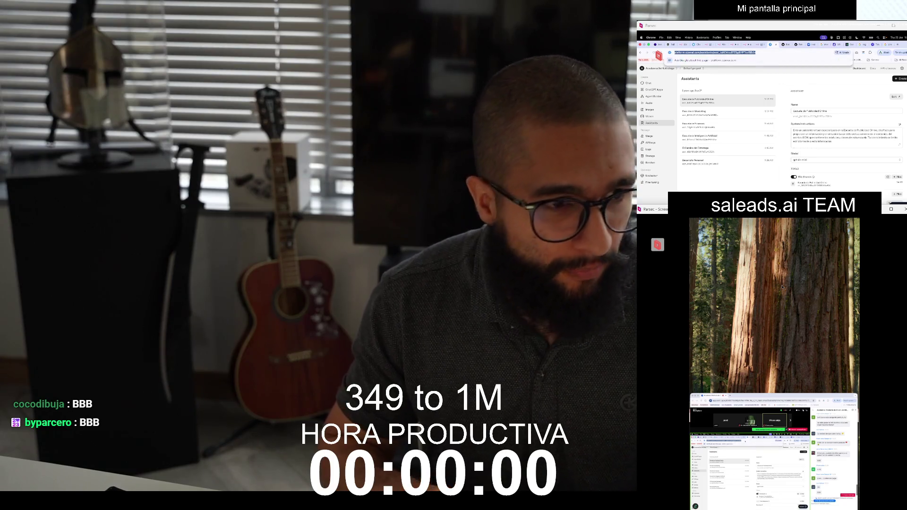
key("Escape")
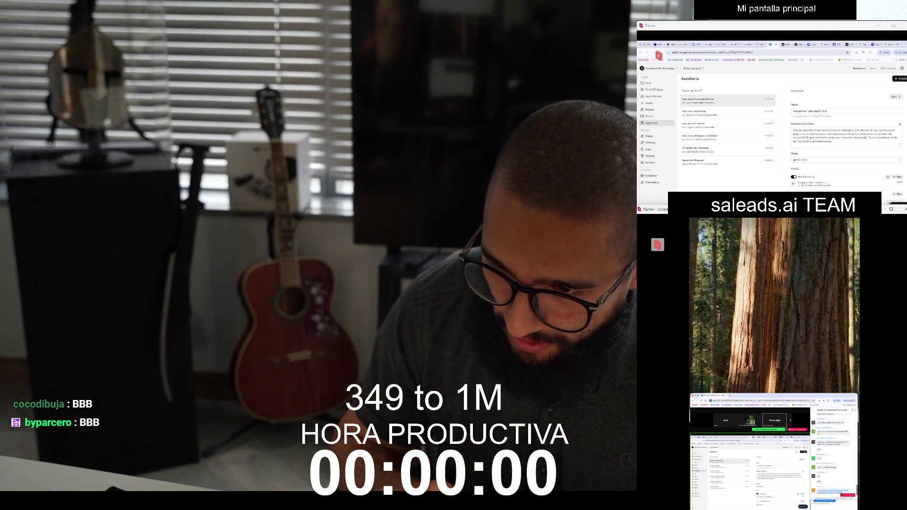
key("ctrl+l")
key("ctrl+v")
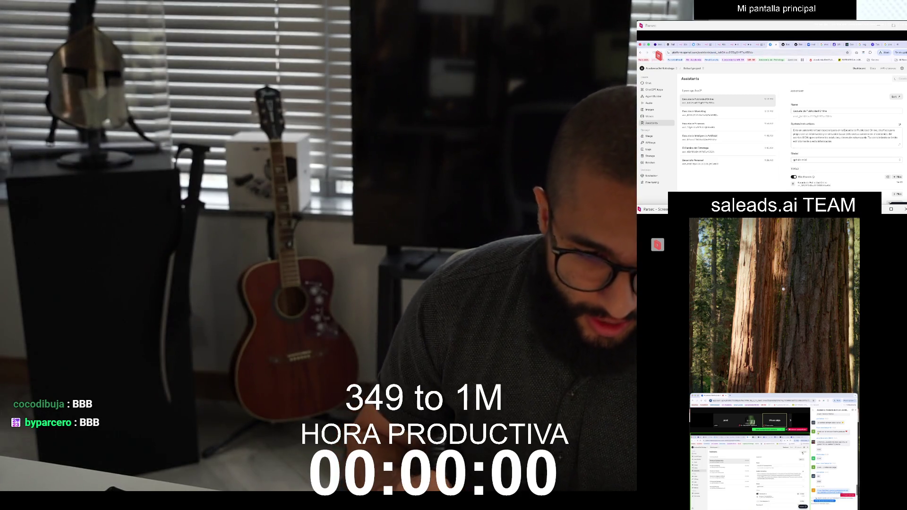
key("Return")
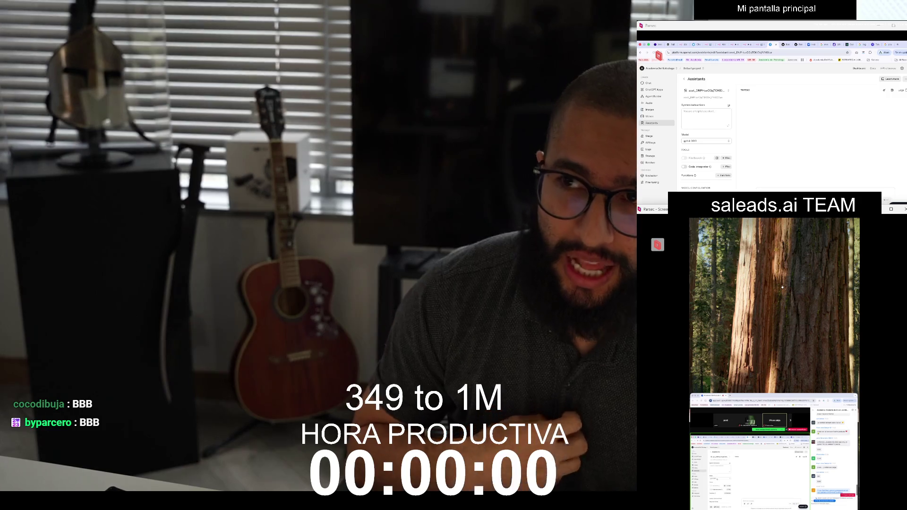
Set the assistant's model to gpt-3.5-turbo-16k
left_click(706, 141)
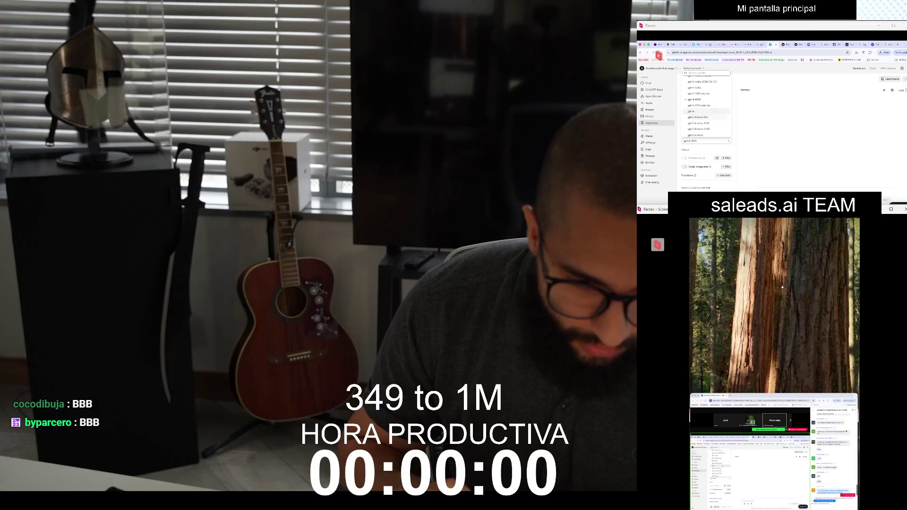
left_click(702, 116)
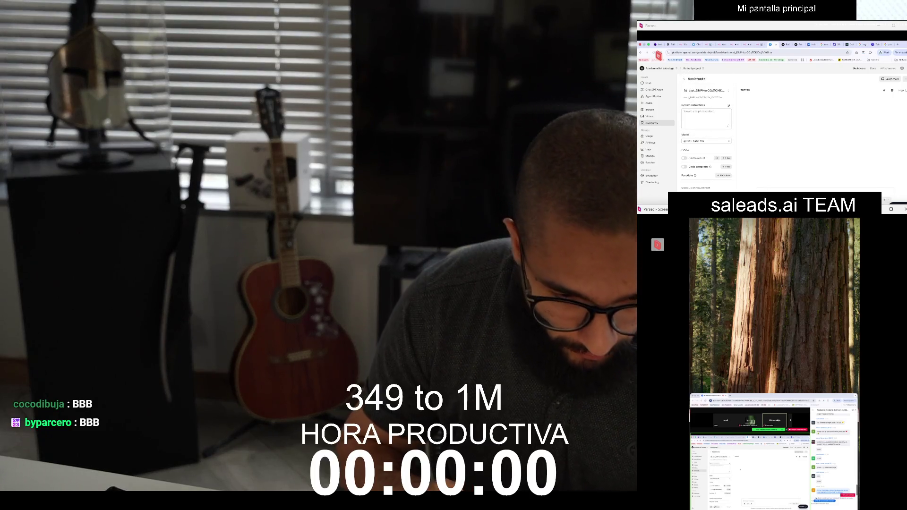
left_click(706, 118)
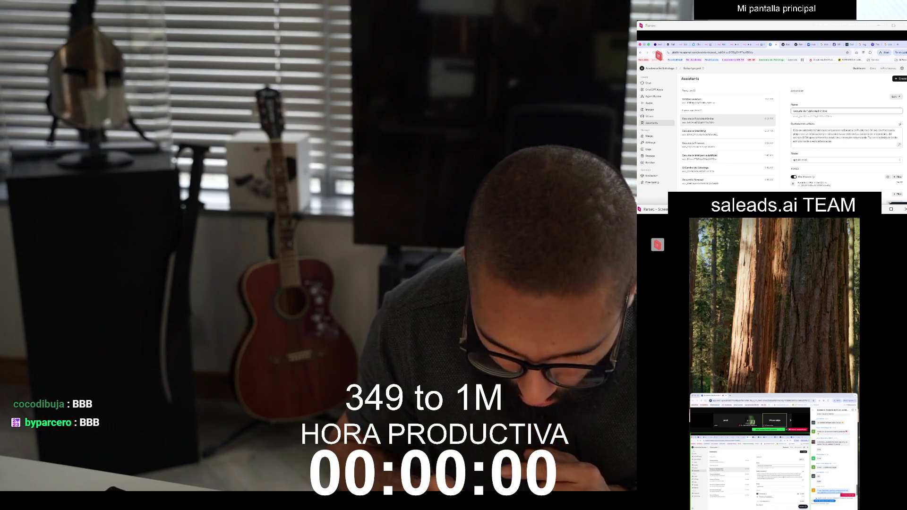
Scroll through the existing assistant's system instructions to review them
scroll(846, 137, "down", 5)
scroll(846, 137, "up", 3)
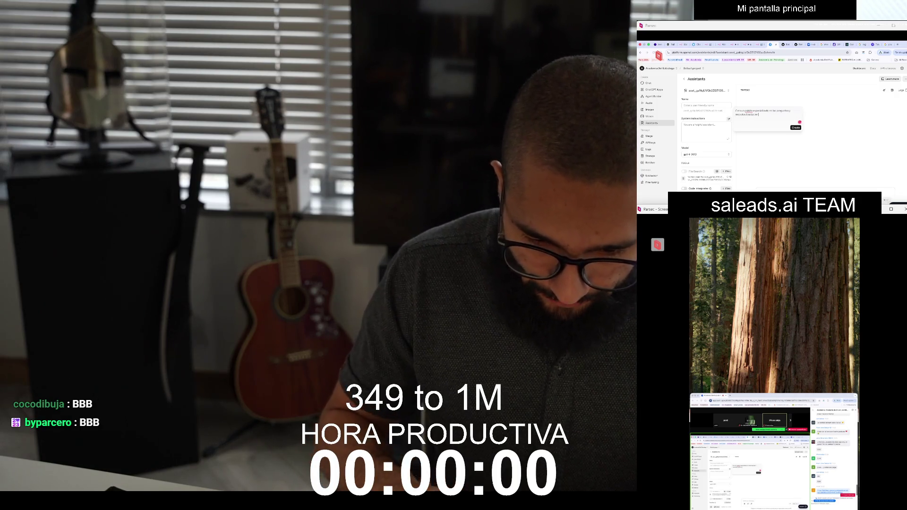
Generate system instructions from the description 'el documento cargado de agentes'
type(" el d")
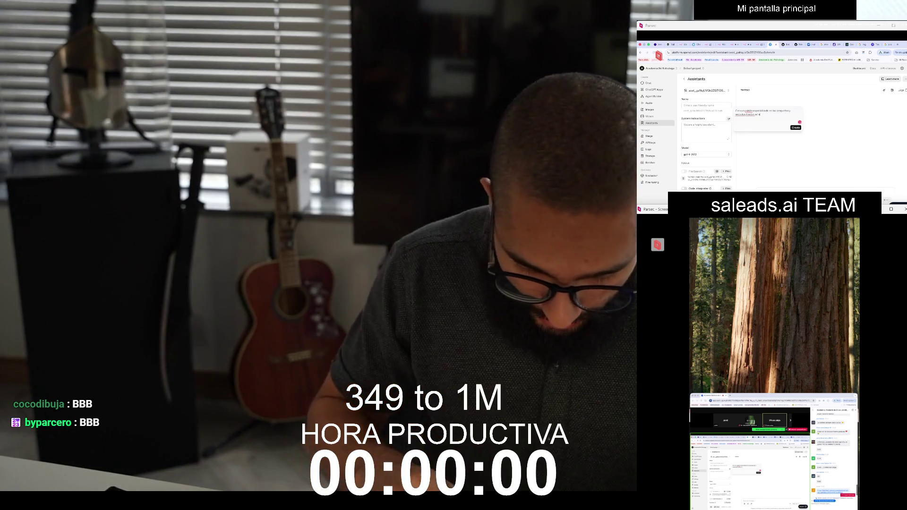
type("ocumento cargad")
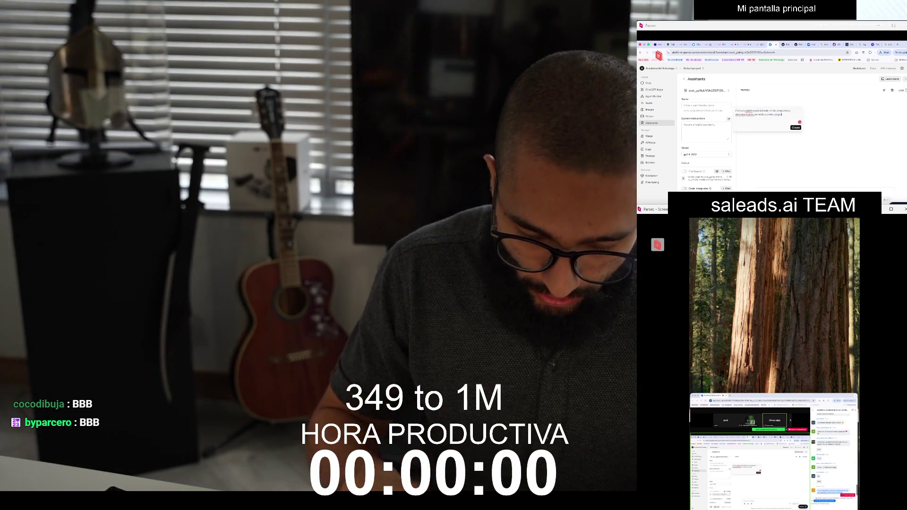
type("o de agentes")
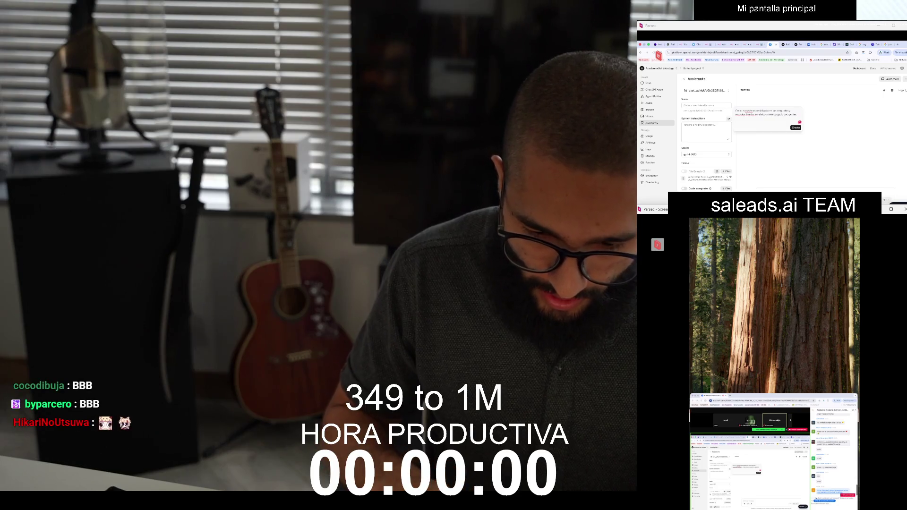
key("Return")
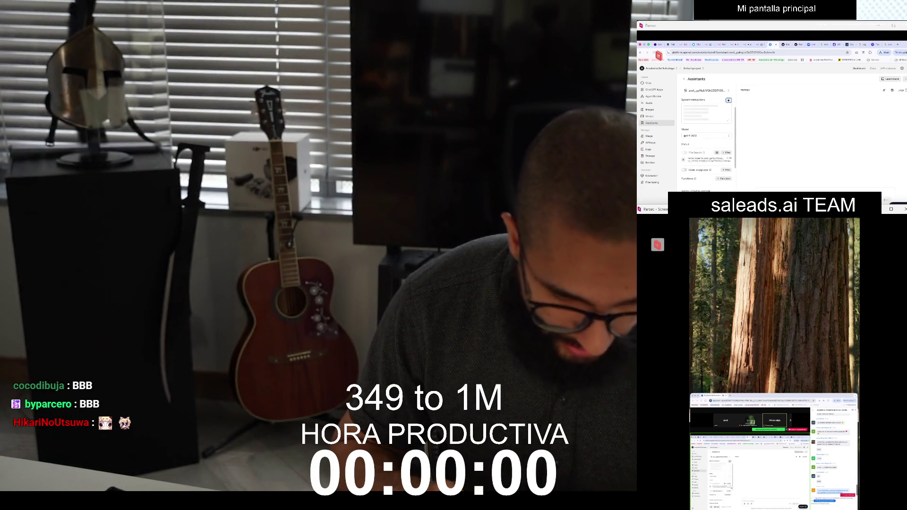
scroll(707, 142, "down", 2)
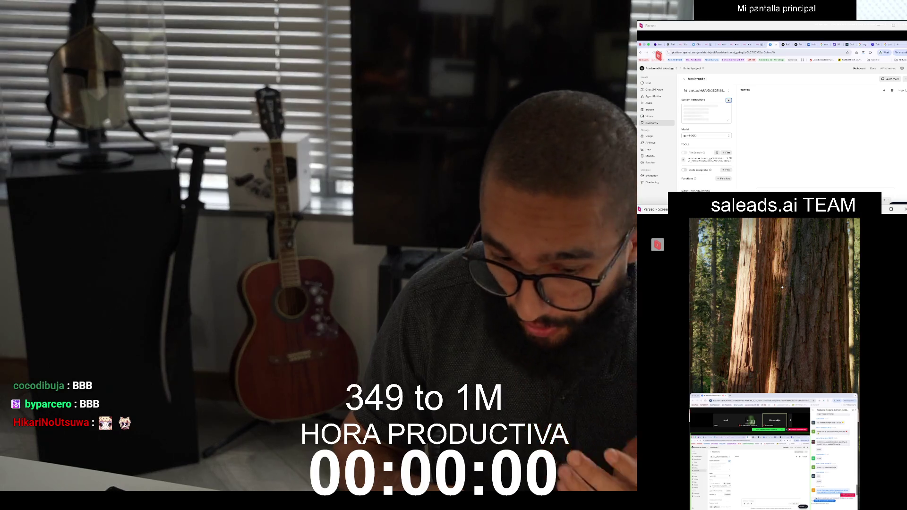
scroll(707, 141, "up", 2)
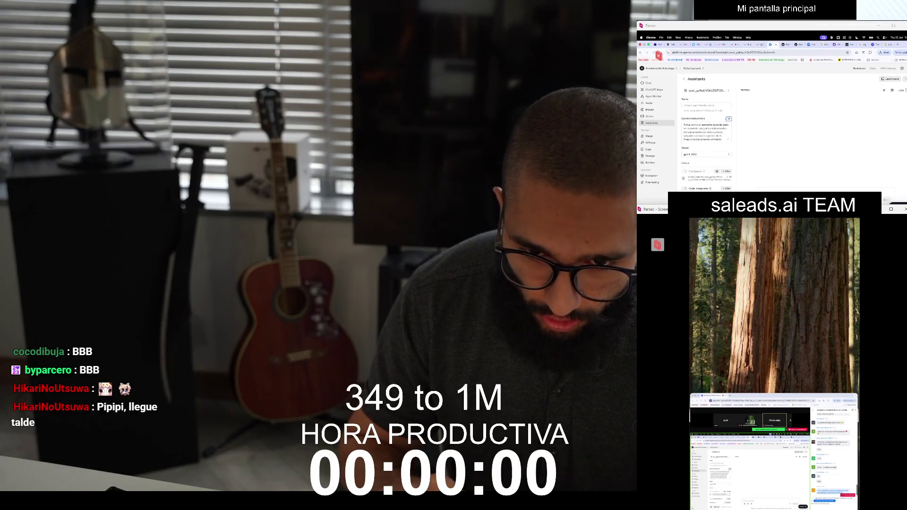
Duplicate the current browser tab and scroll through the instructions
right_click(771, 44)
left_click(784, 71)
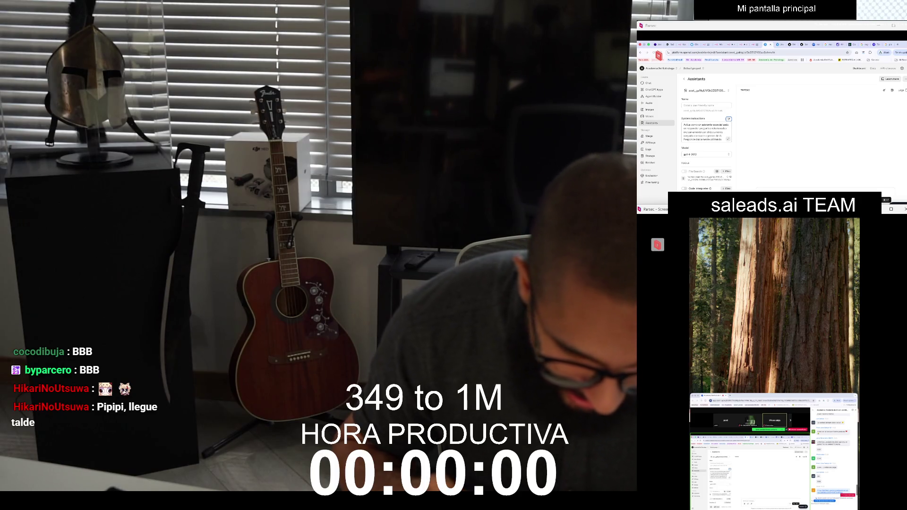
scroll(707, 132, "down", 3)
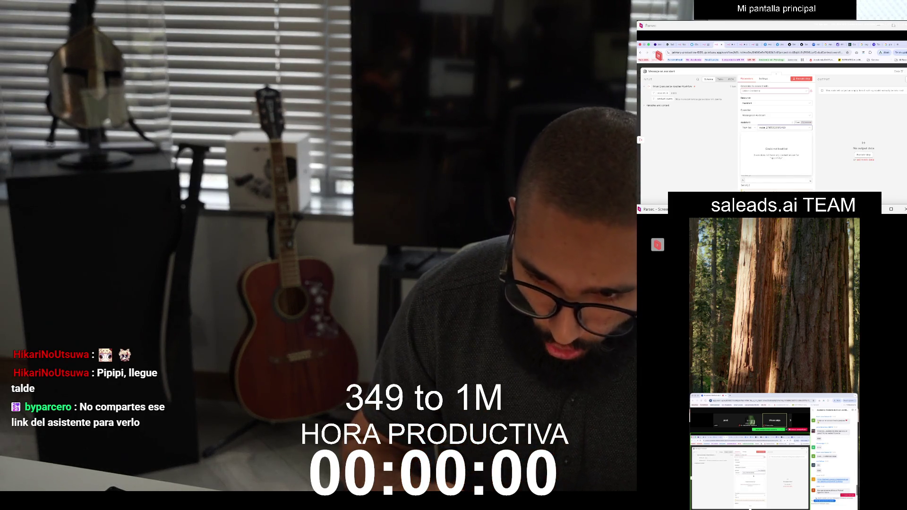
Close the n8n node panel and duplicate the OpenAI Platform assistant tab
key("Escape")
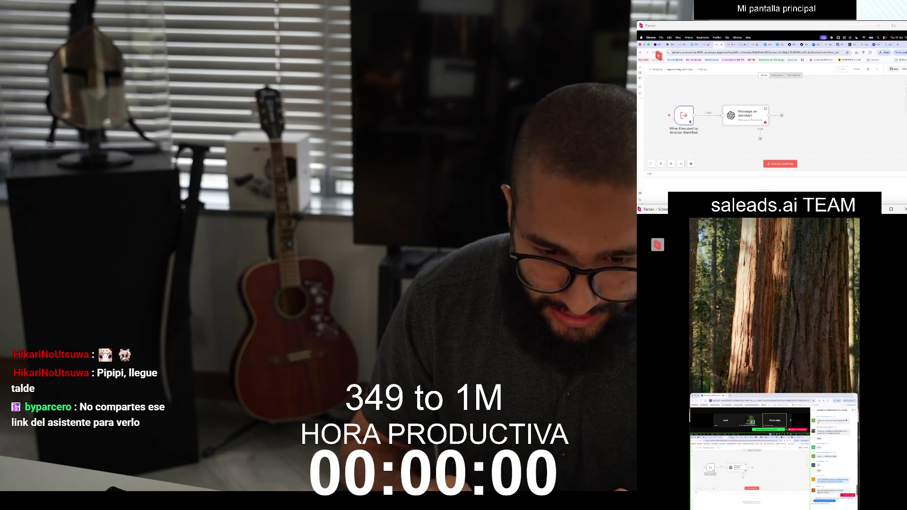
key("ctrl+Tab")
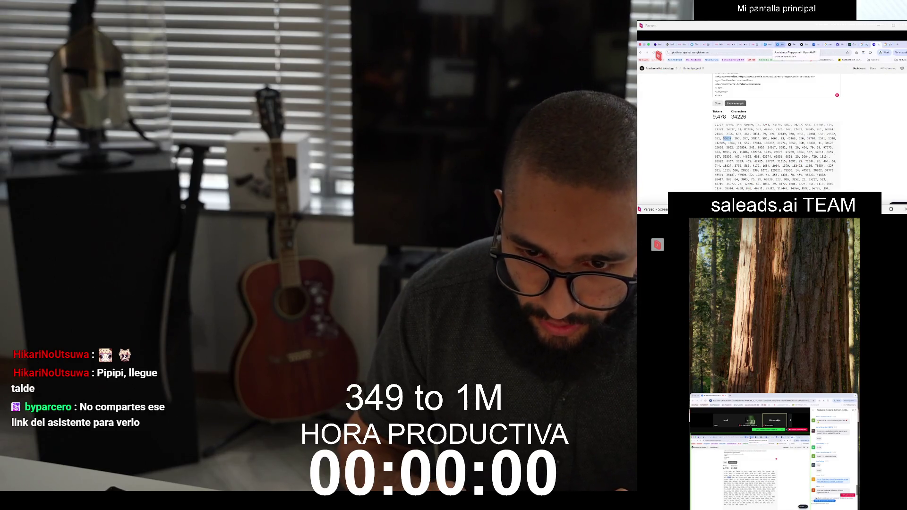
key("ctrl+Tab")
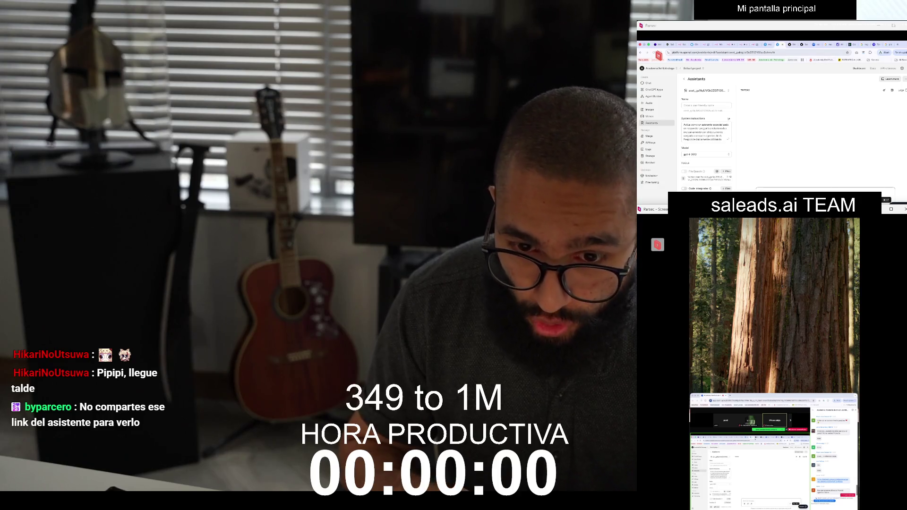
right_click(778, 44)
left_click(786, 71)
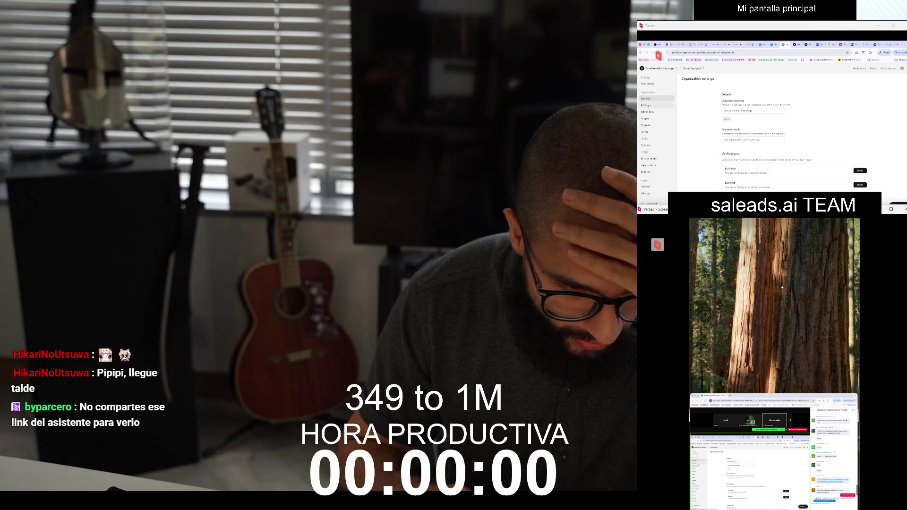
Create a new secret API key named 'prueba academia'
left_click(646, 105)
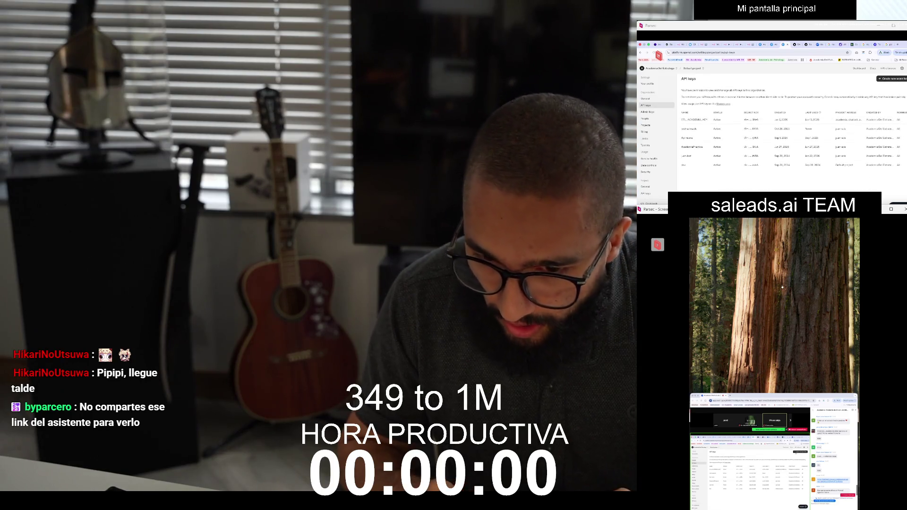
left_click(892, 78)
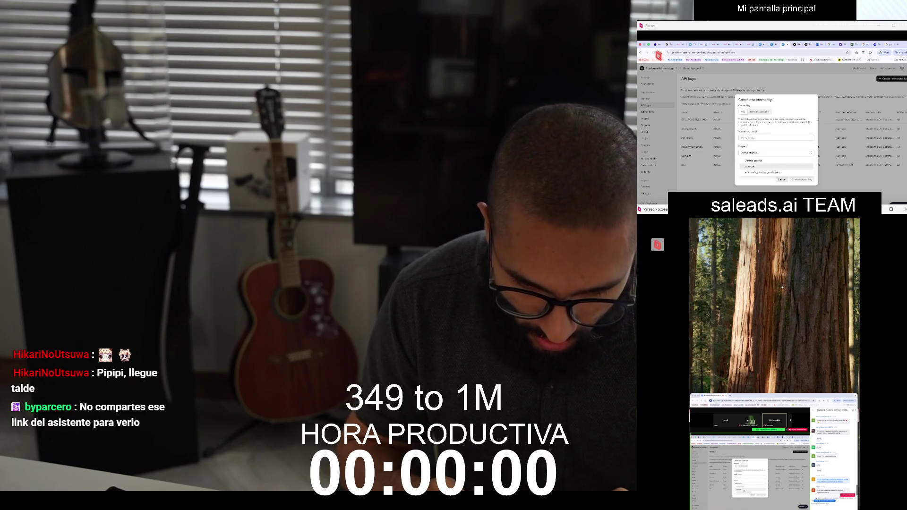
key("ctrl+Tab")
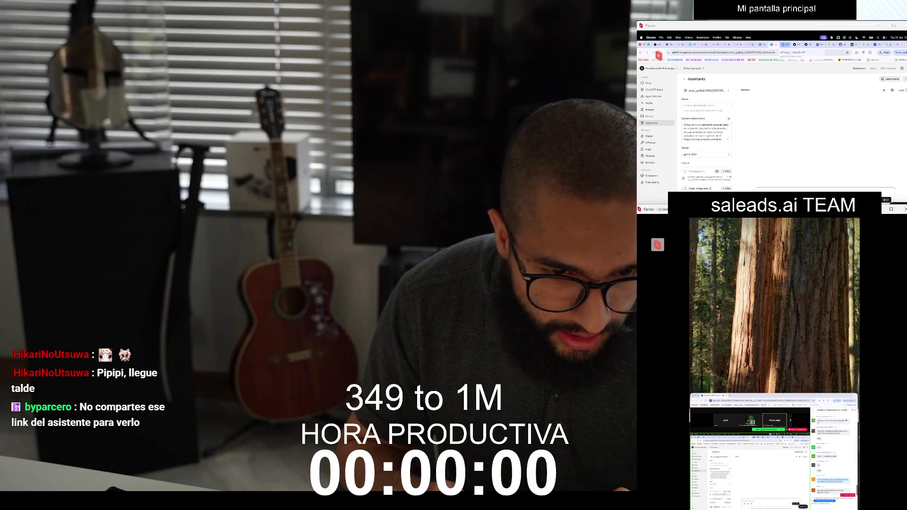
left_click(795, 44)
left_click(776, 137)
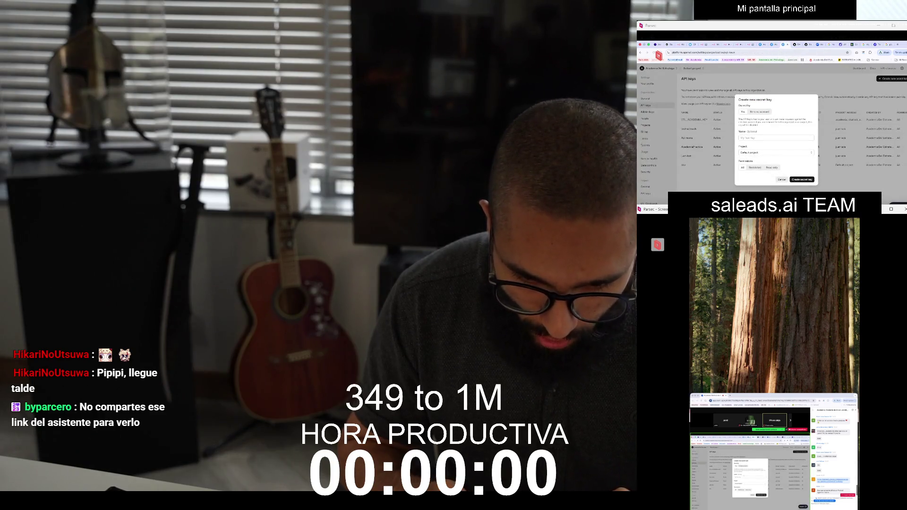
type("prueba academia")
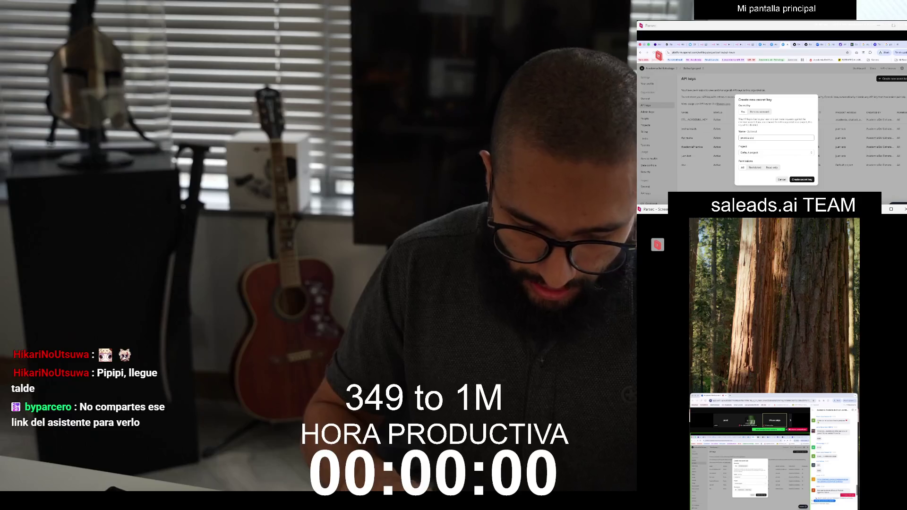
left_click(802, 179)
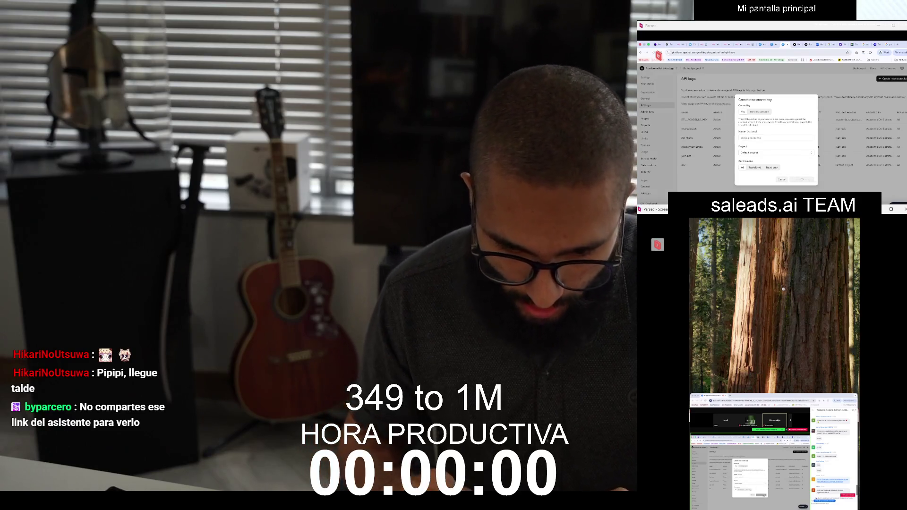
Copy the new key and open the Message an assistant node in n8n
left_click(805, 144)
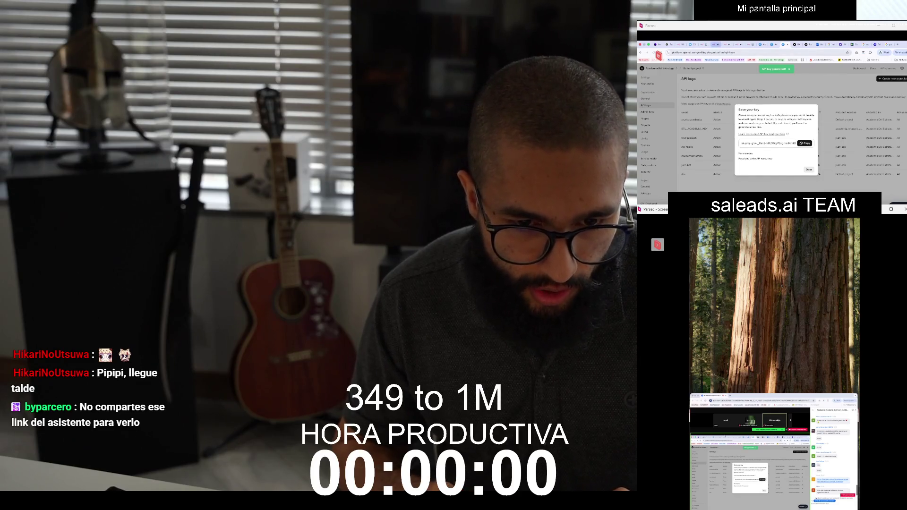
left_click(704, 44)
double_click(746, 115)
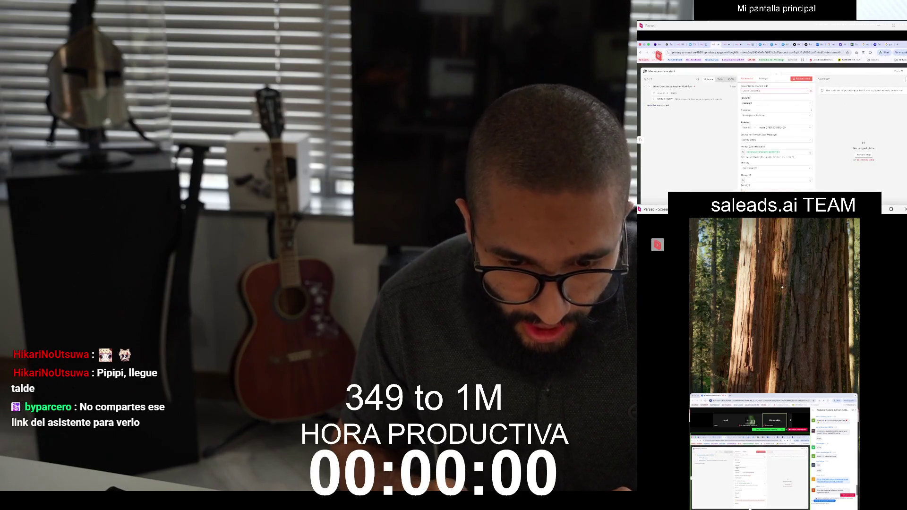
Create a new OpenAI credential with the pasted API key, then reopen the node
left_click(761, 100)
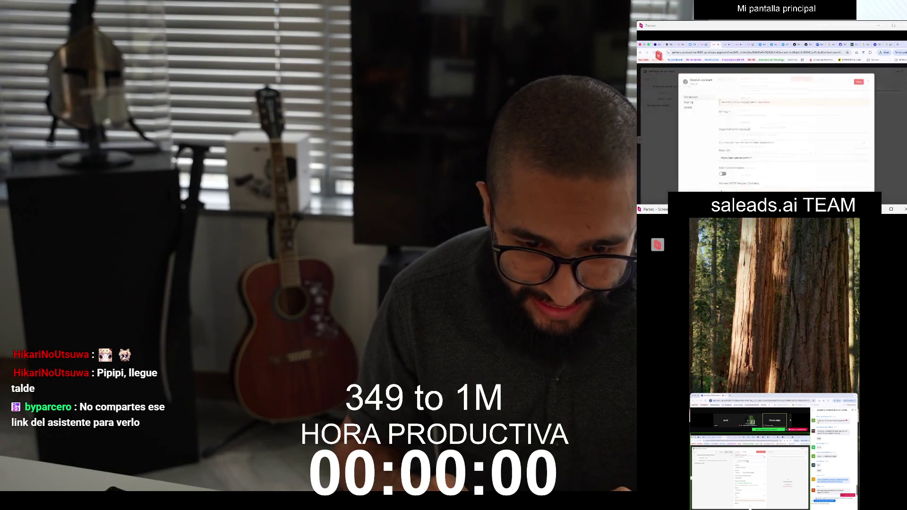
key("ctrl+v")
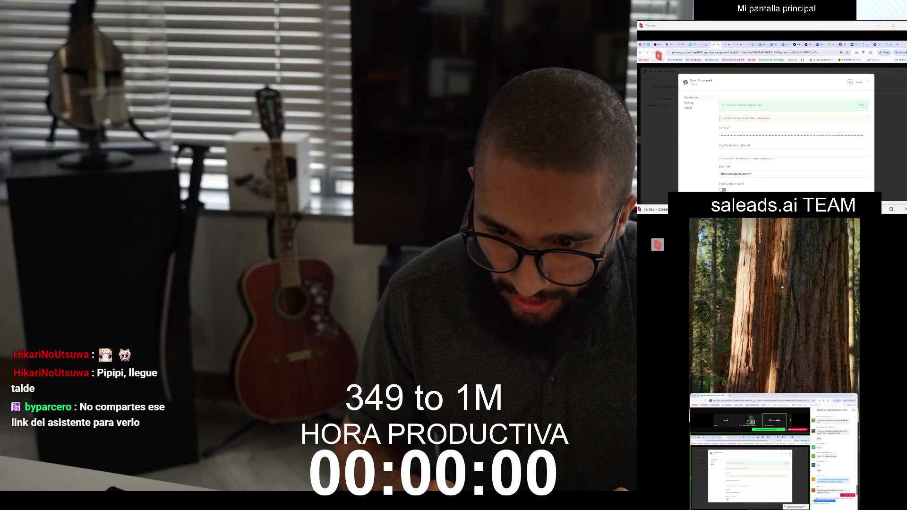
key("Escape")
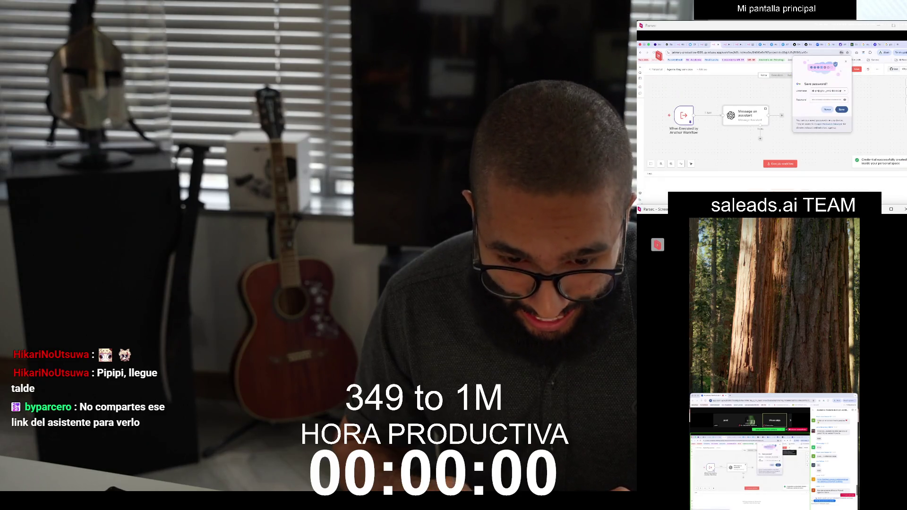
double_click(746, 114)
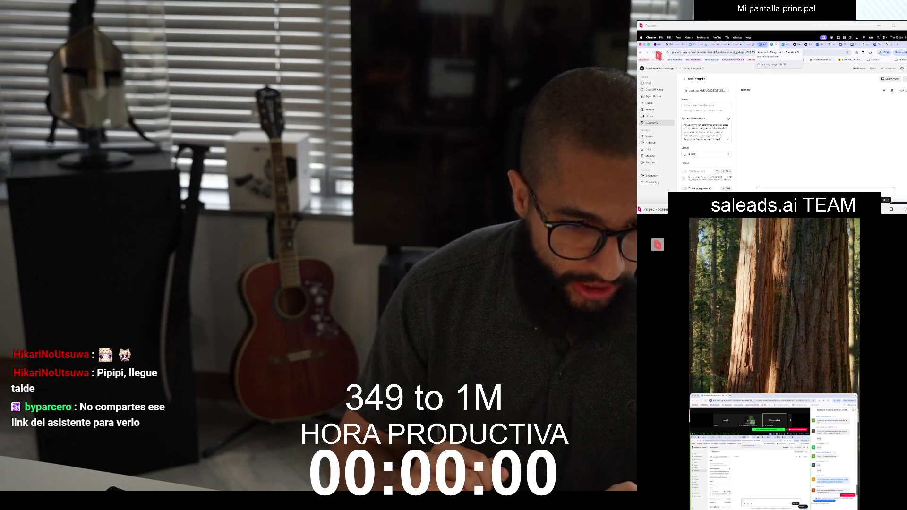
Name the new OpenAI assistant 'Agente de agentes', then return to the n8n workflow
left_click(706, 106)
type("Agente de agentes")
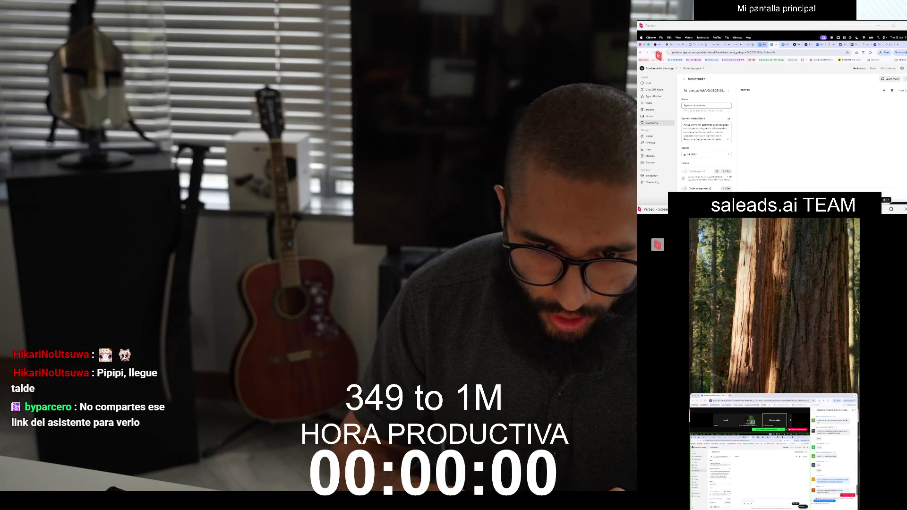
left_click(737, 45)
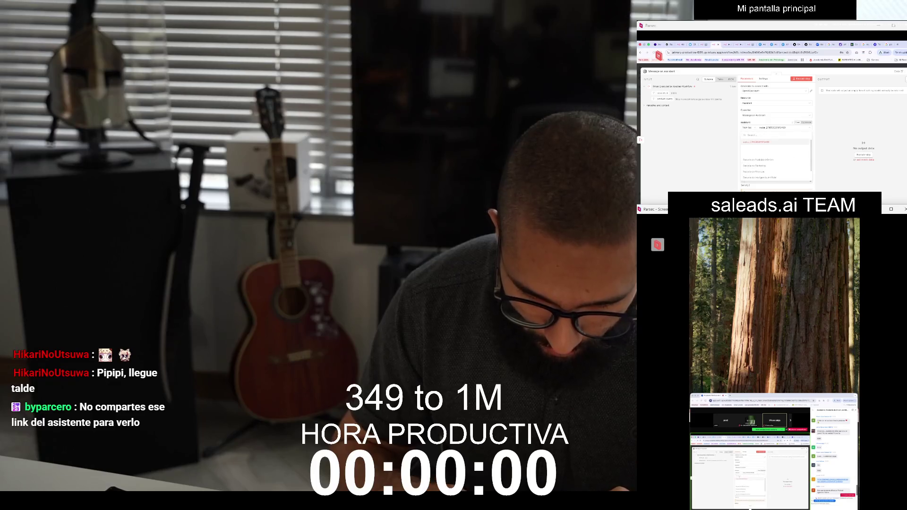
Pick the Agente de ajentes assistant in the Message an assistant node and close it
type("asi")
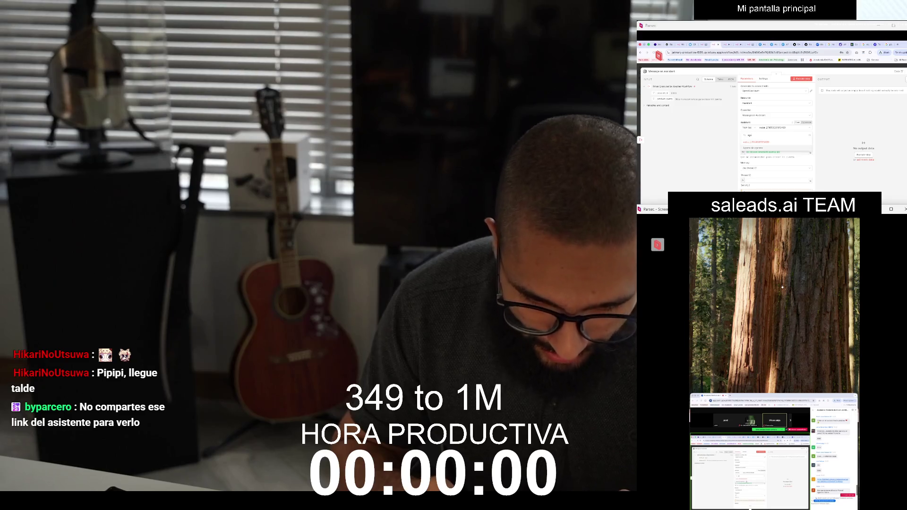
left_click(756, 148)
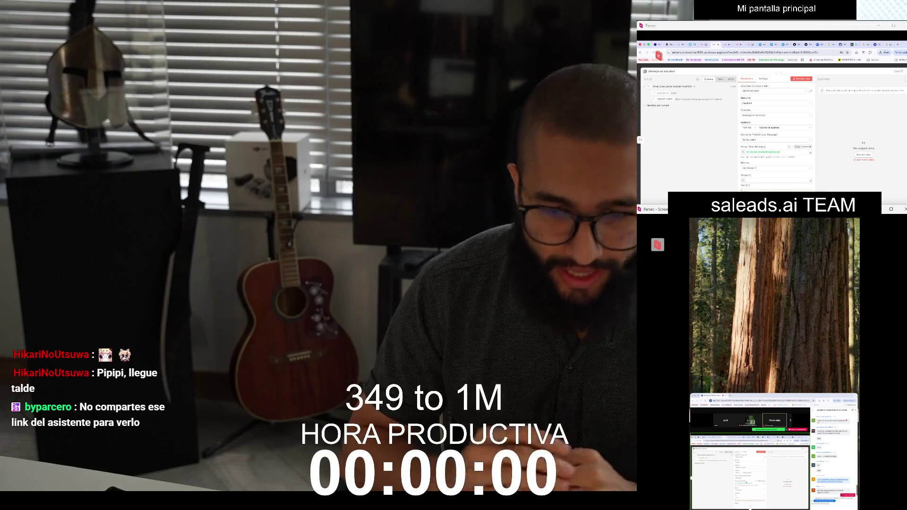
key("Escape")
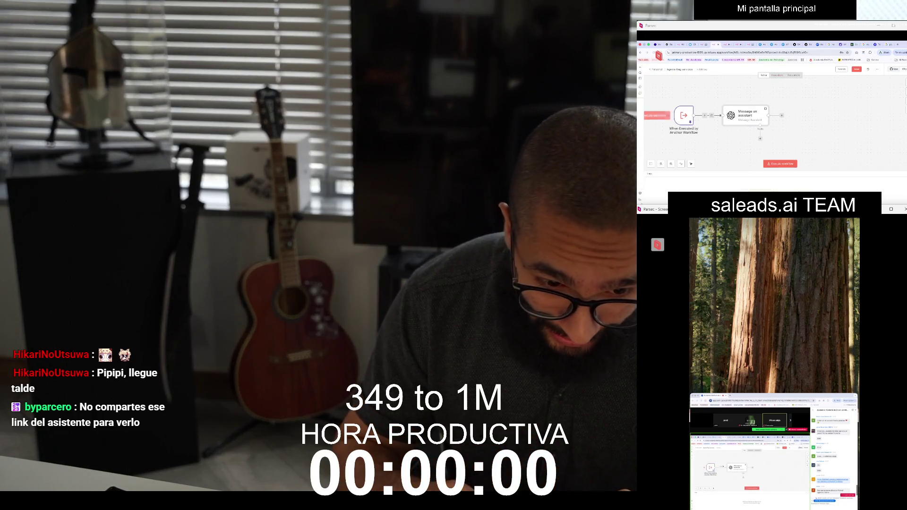
Change the trigger's test product_query to a question asking what an AI agent is, and run the workflow
double_click(689, 121)
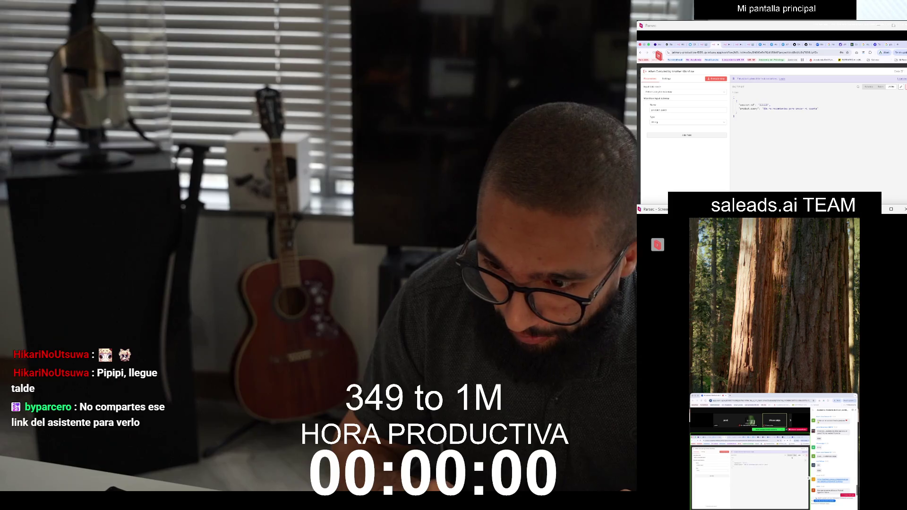
left_click(901, 87)
left_click(809, 97)
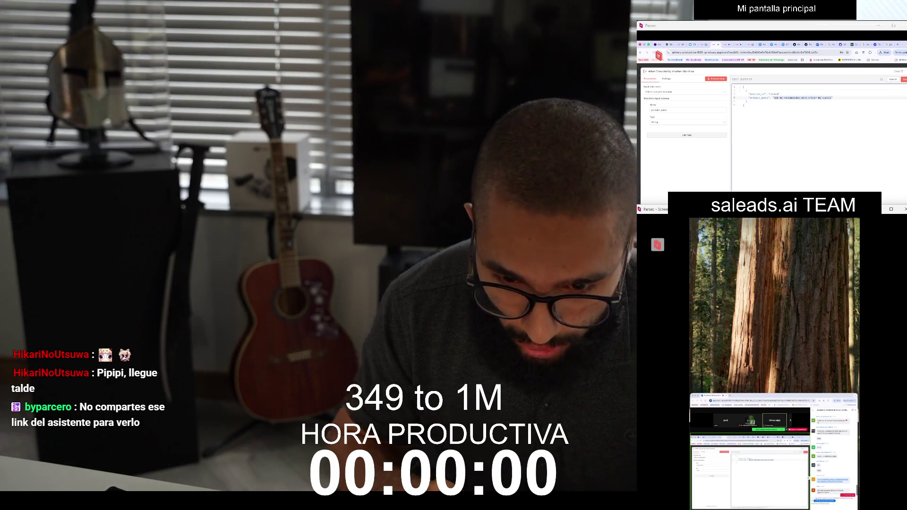
type("Que es un sga?")
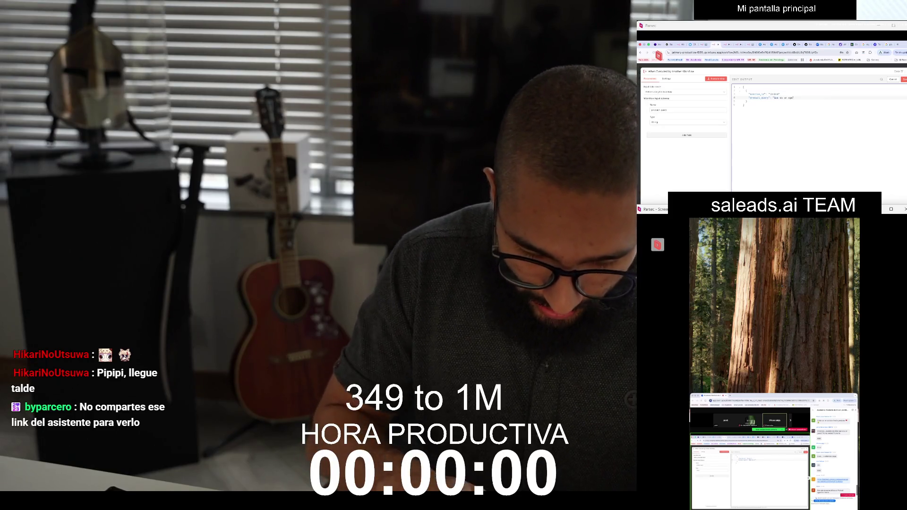
type("ente de AI")
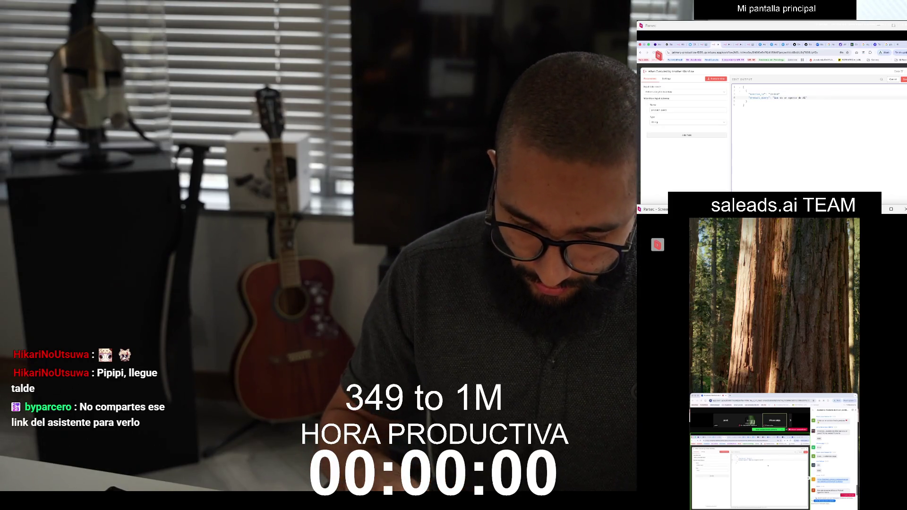
type("?")
key("ctrl+s")
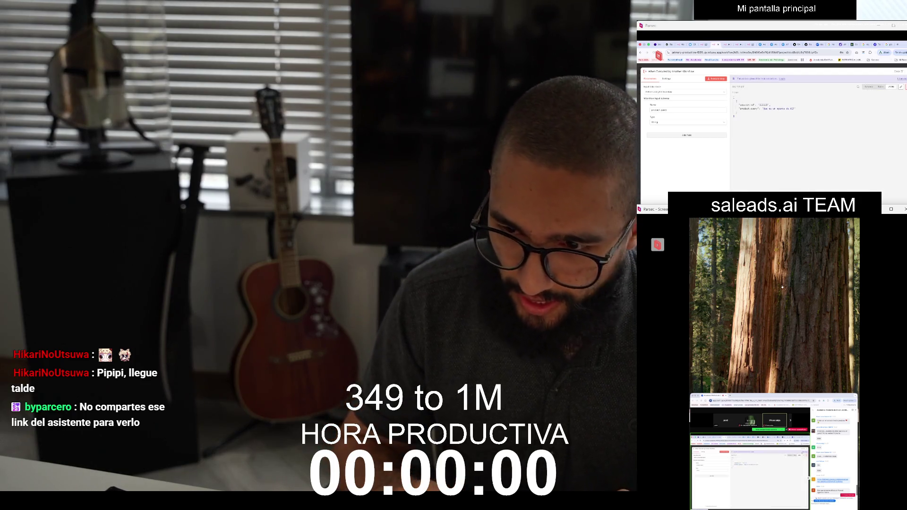
key("Escape")
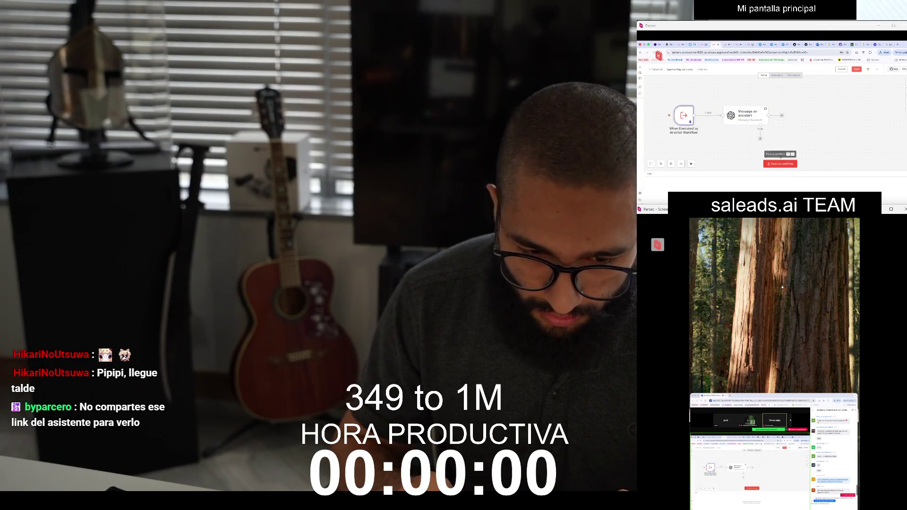
left_click(780, 164)
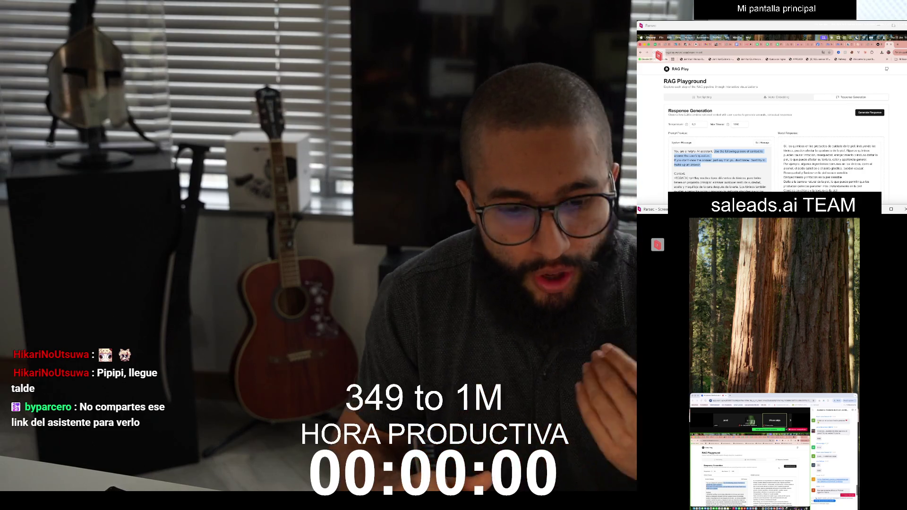
Copy both n8n workflow nodes and start a new browser tab for the Railway n8n address
key("super+Tab")
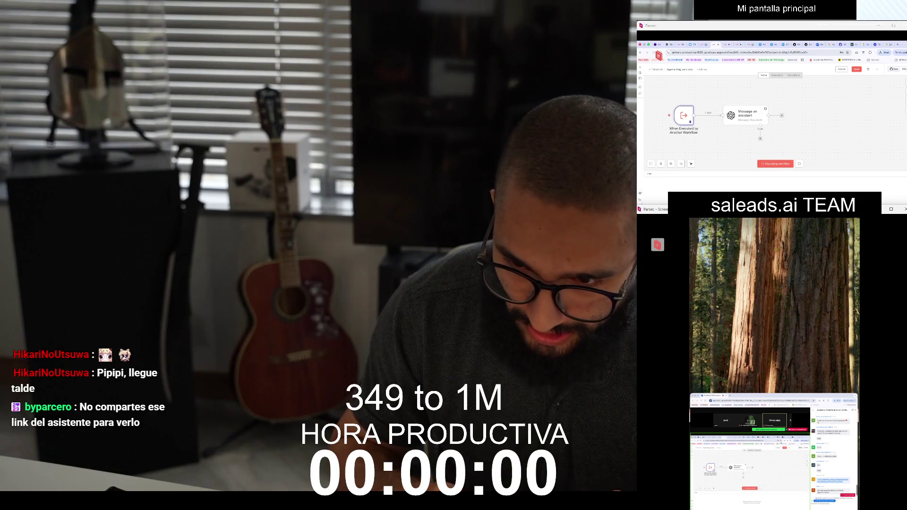
key("ctrl+a")
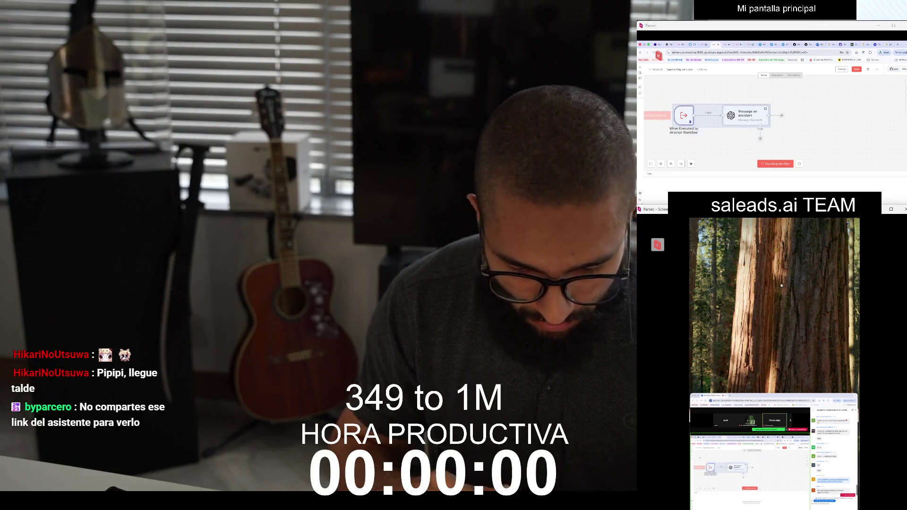
key("ctrl+c")
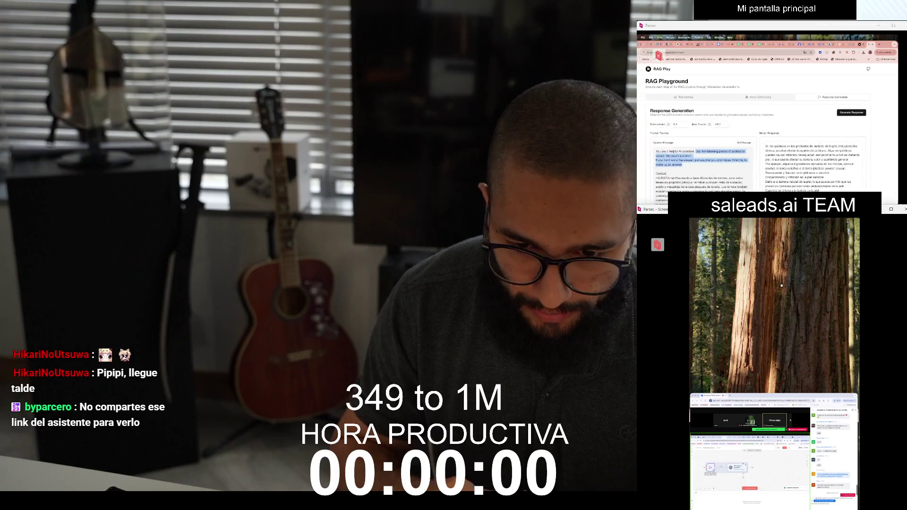
key("super+t")
key("super+v")
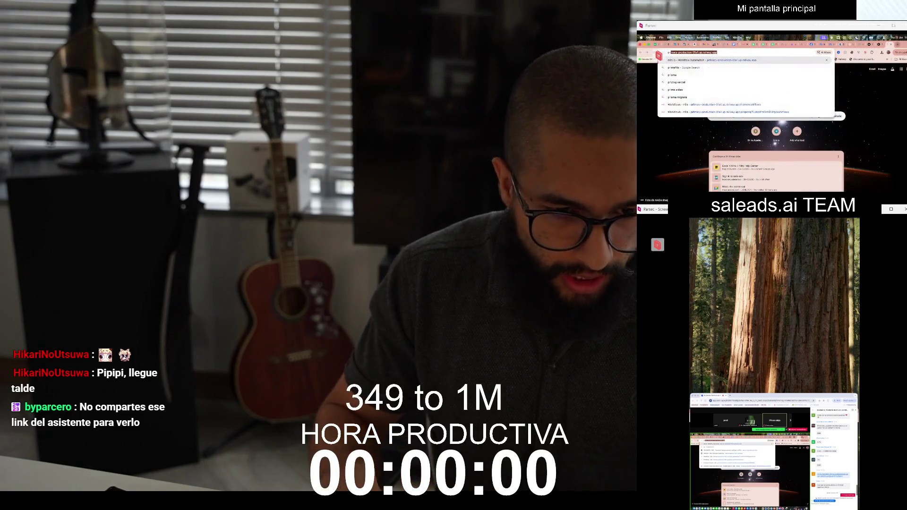
Load the Railway-hosted n8n address in the new tab
key("Return")
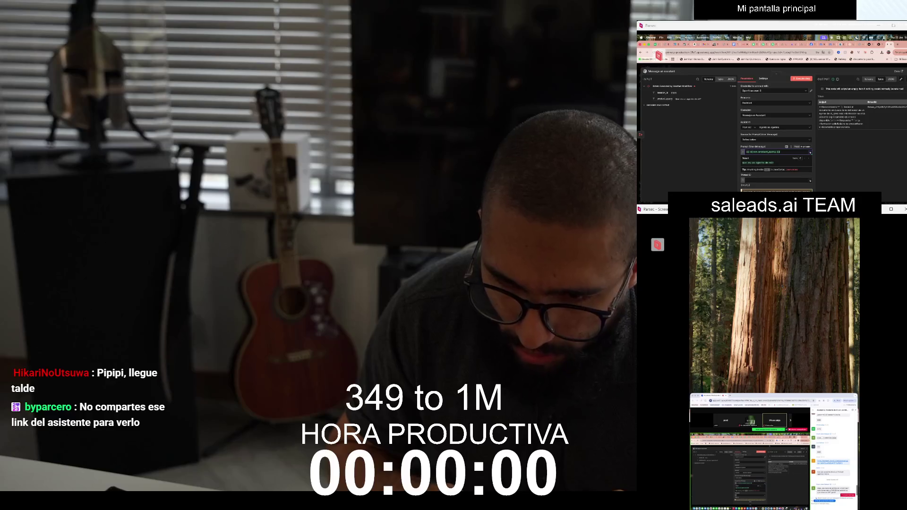
Close the node details and switch back to the n8n agent workflow canvas
key("Escape")
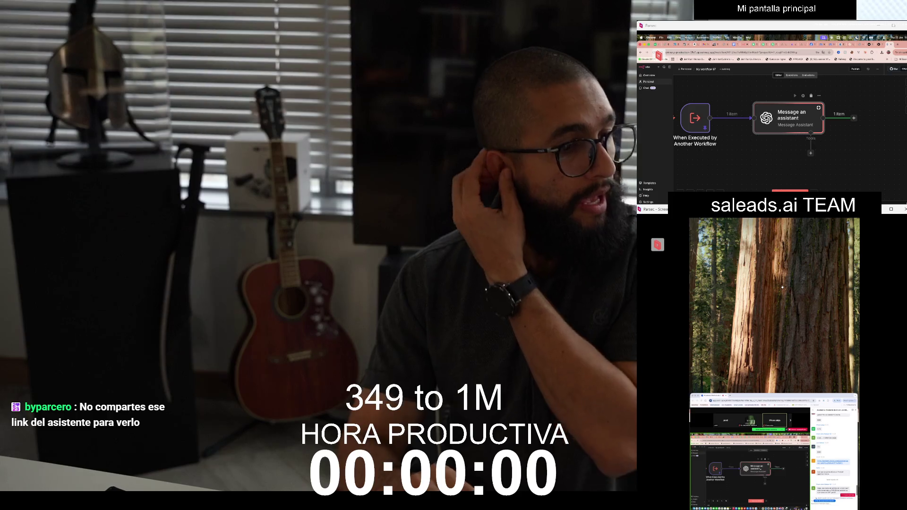
key("super+Tab")
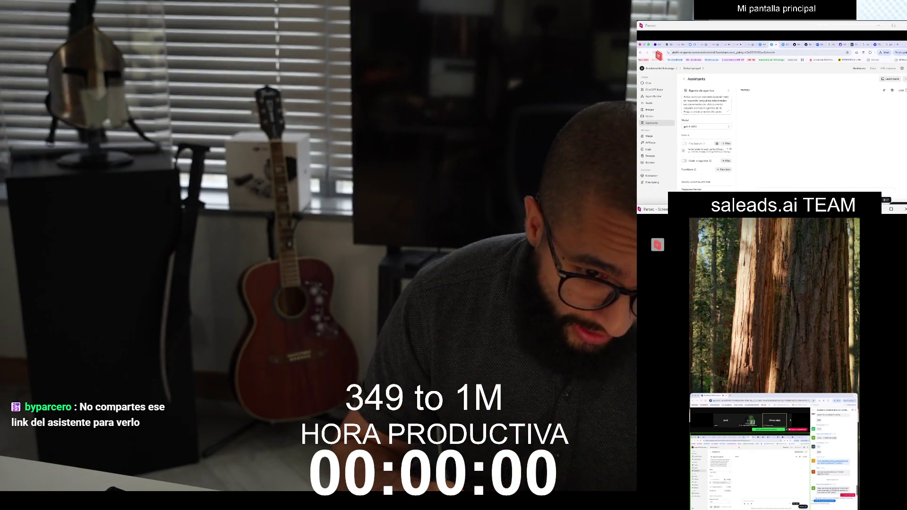
key("ctrl+l")
key("ctrl+shift+Tab")
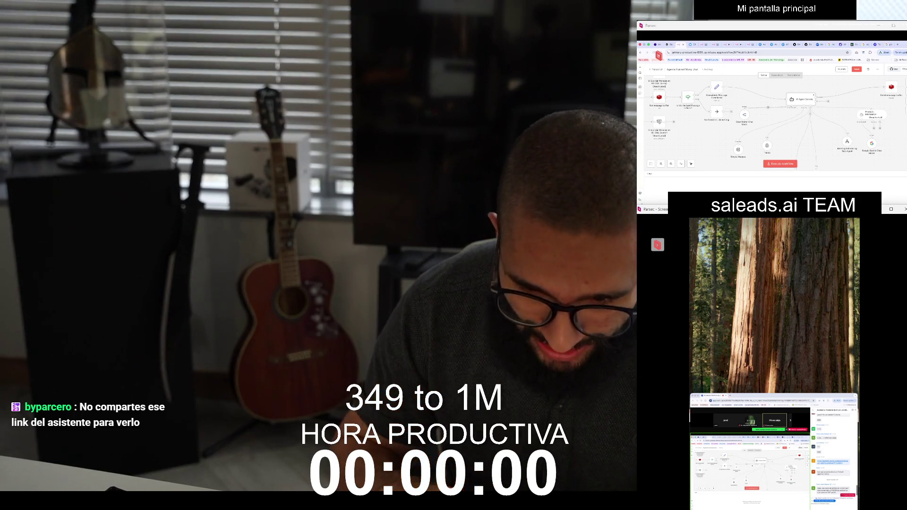
Fit the agent workflow in view and check which sub-workflow the Agente recomendador productos tool calls
key("1")
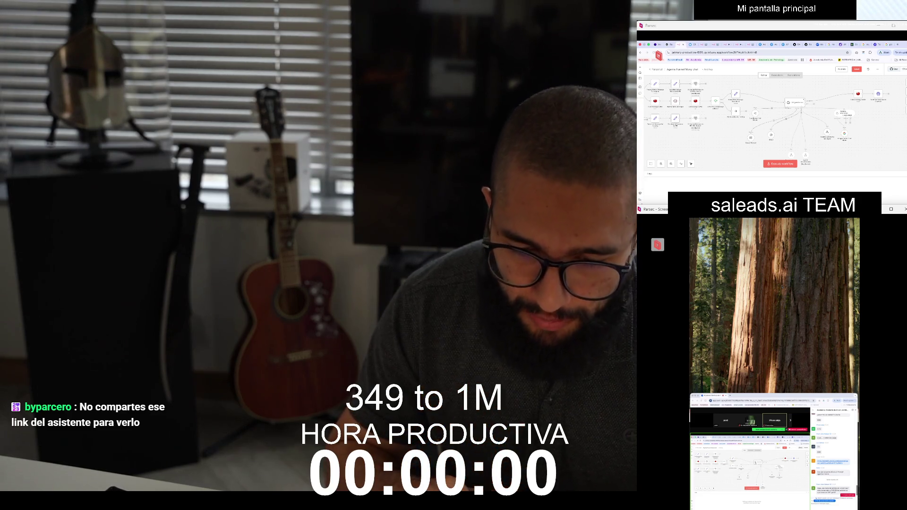
scroll(775, 113, "down", 2)
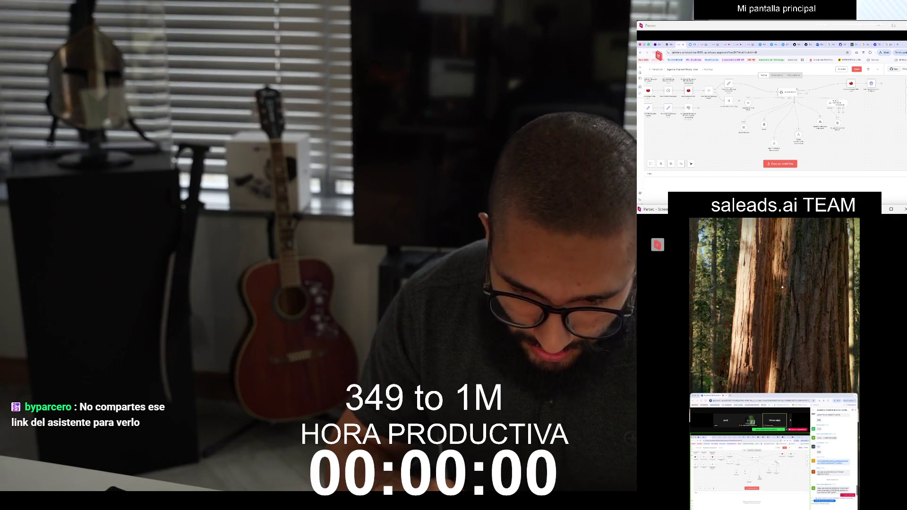
scroll(785, 122, "up", 5)
double_click(791, 120)
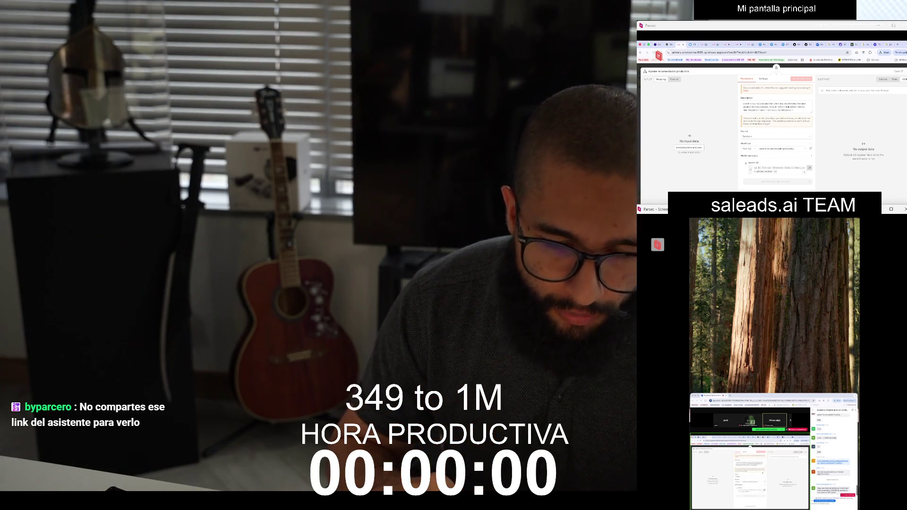
left_click(784, 149)
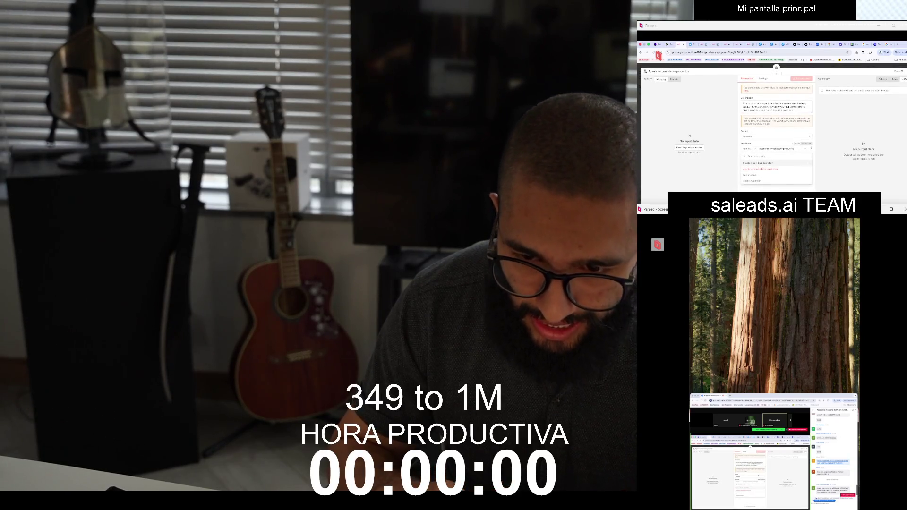
key("Escape")
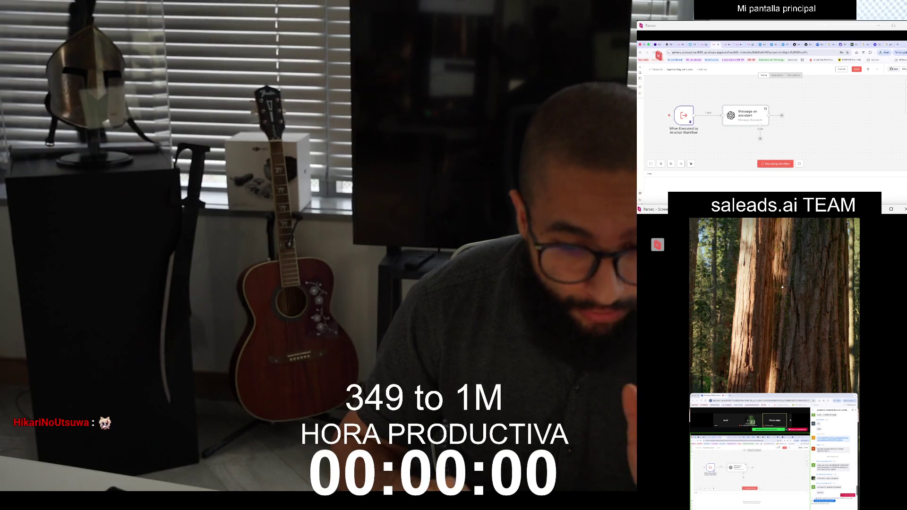
Pin trigger test data with the product_query 'Salt lapueblo' and recheck the trigger node
key("Return")
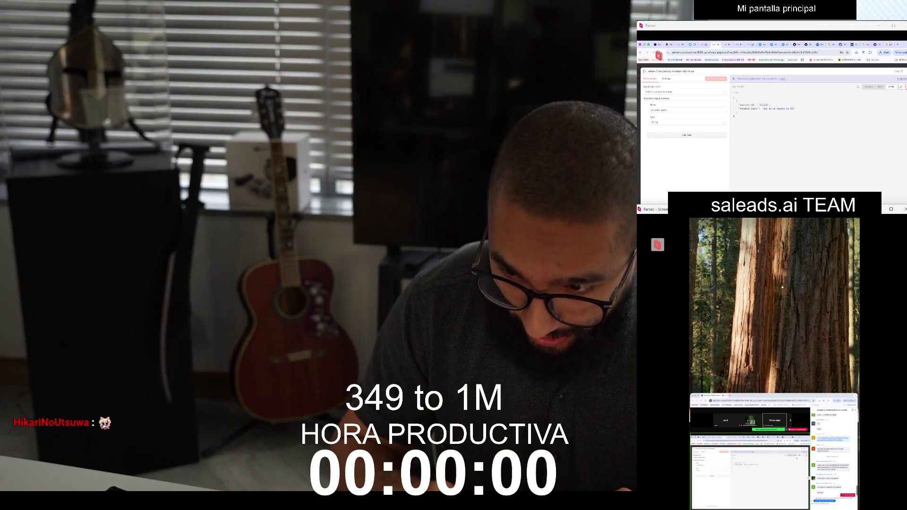
left_click(901, 86)
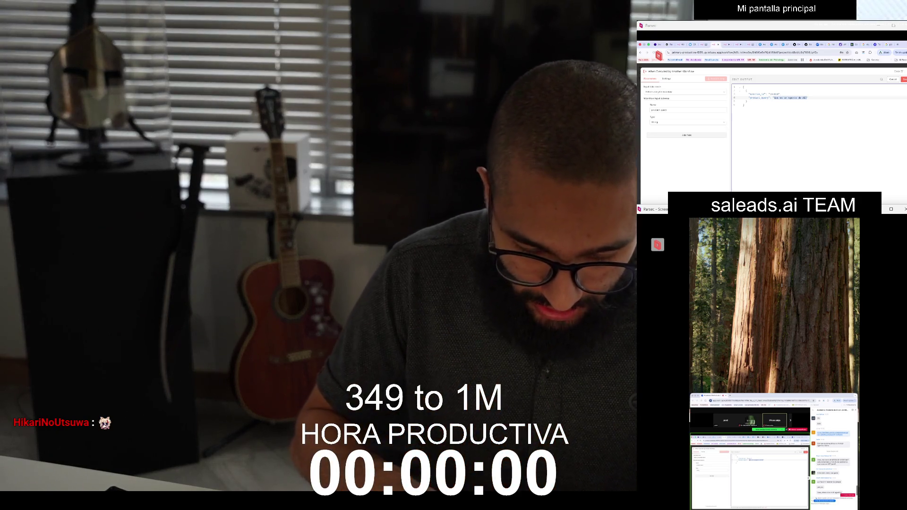
type("Salt")
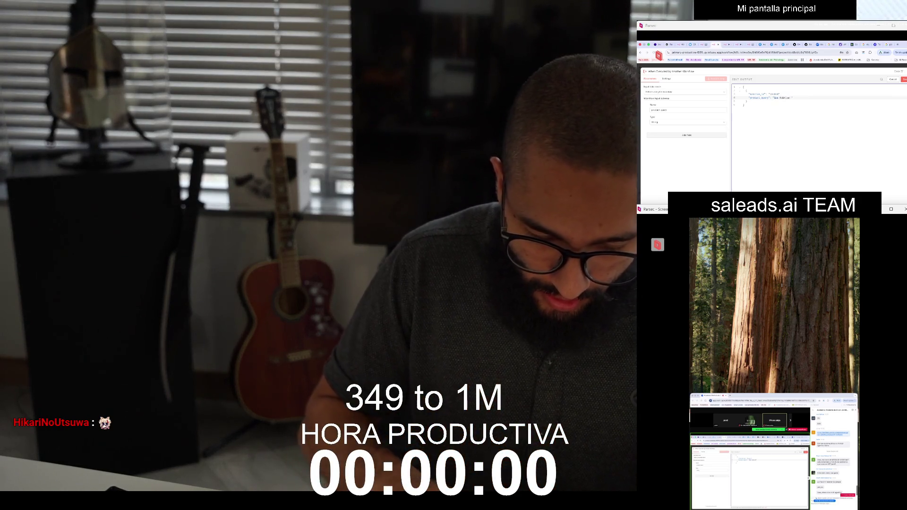
type(" lapueblo")
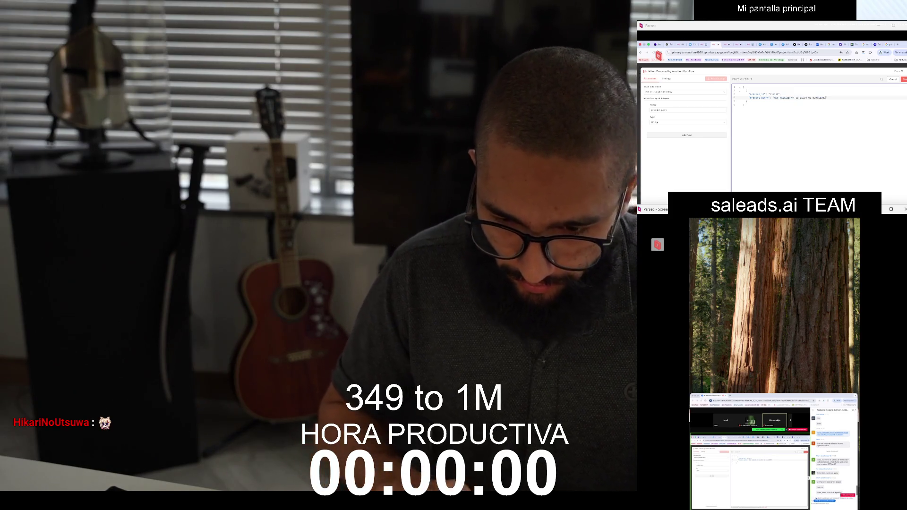
key("ctrl+s")
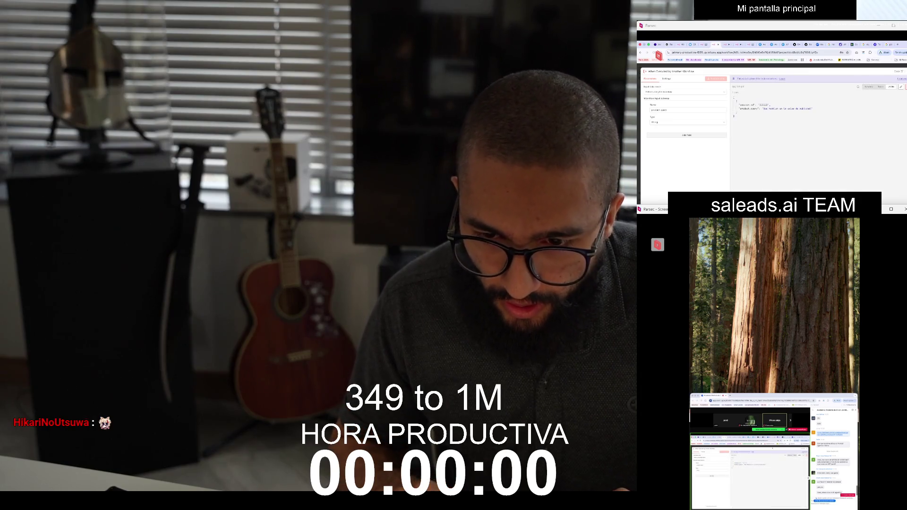
key("Escape")
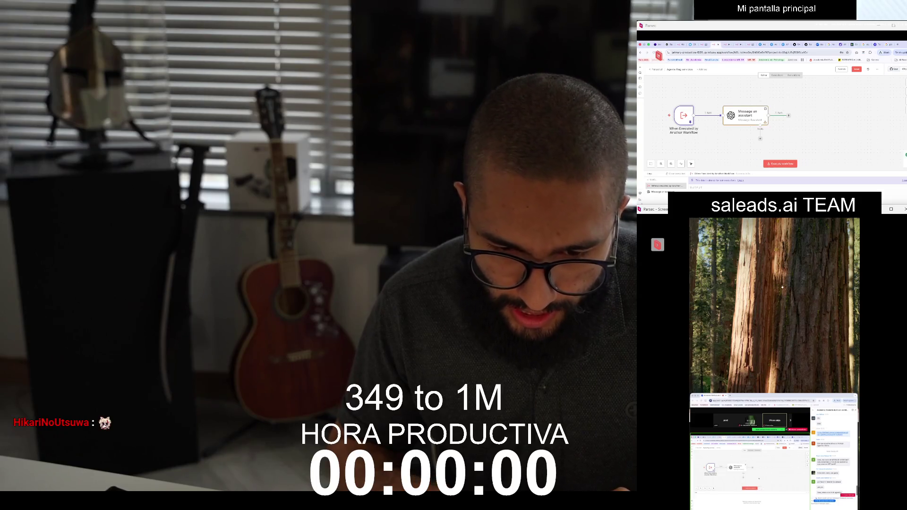
double_click(691, 121)
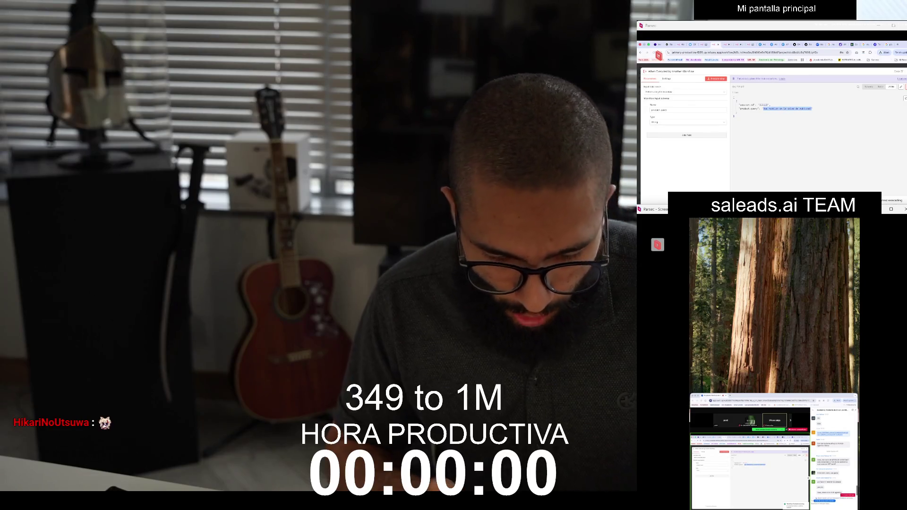
key("Escape")
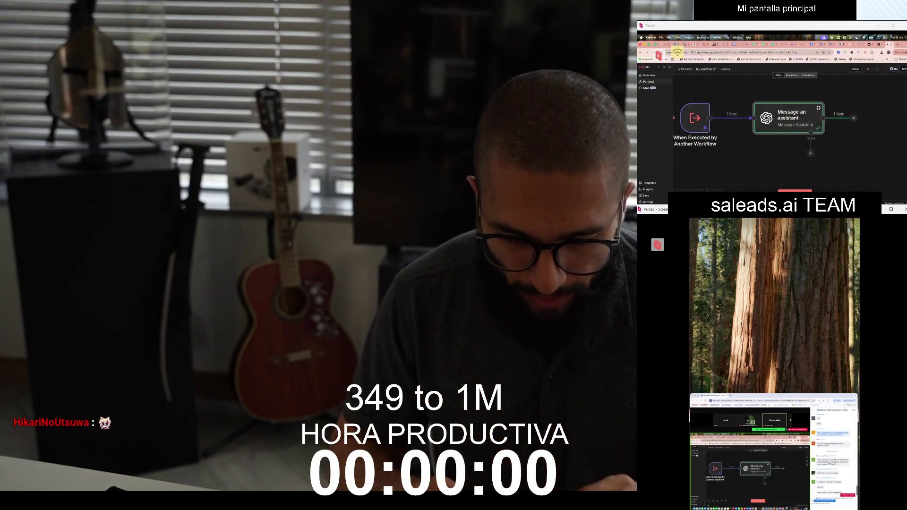
Replace the trigger's product_query with 'Que hablan en la clase de calidad', then open the Message an assistant node
double_click(695, 119)
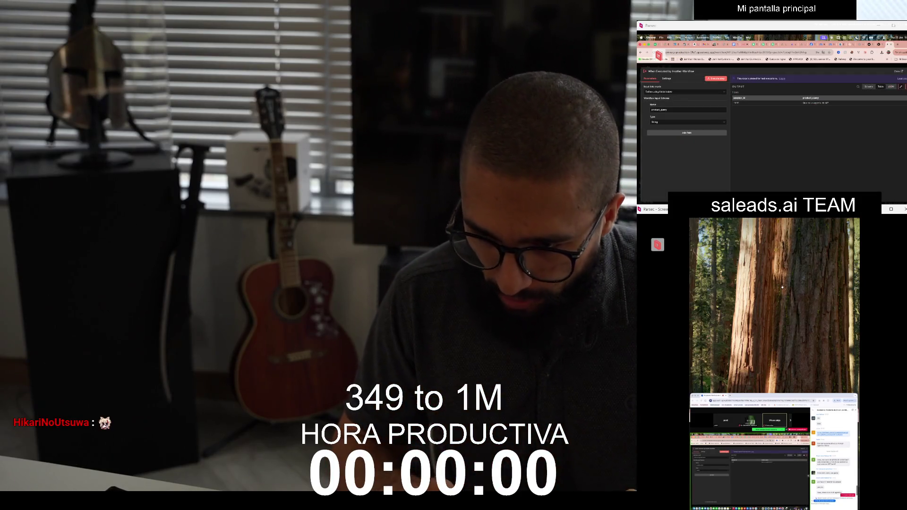
left_click(901, 86)
left_click(808, 97)
type("Que hablan en la clase de calidad")
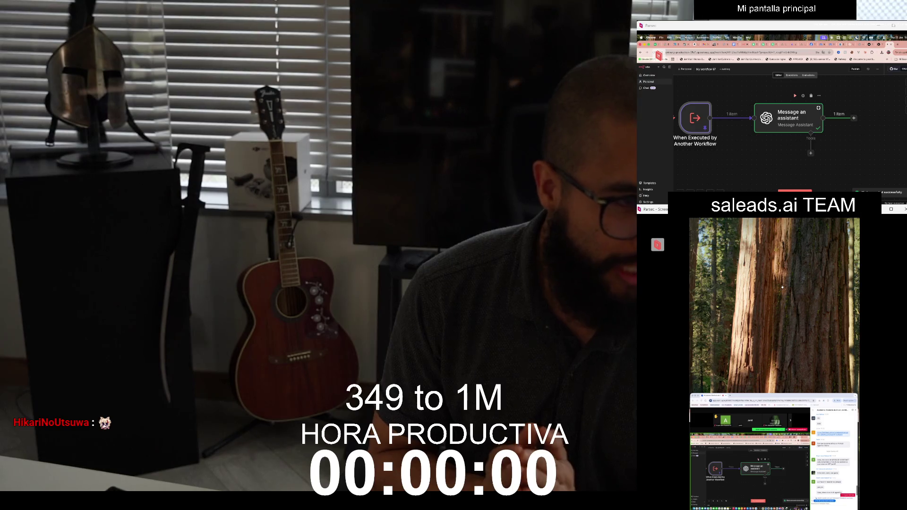
key("Return")
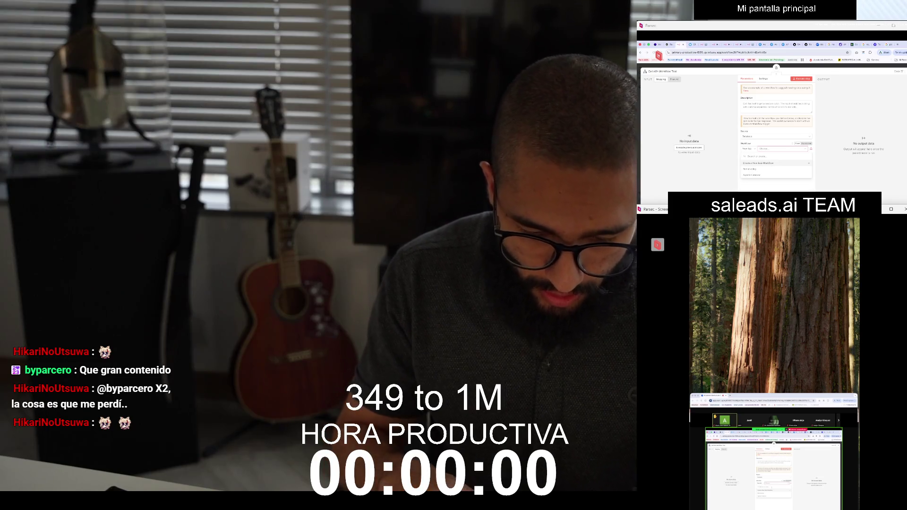
key("Return")
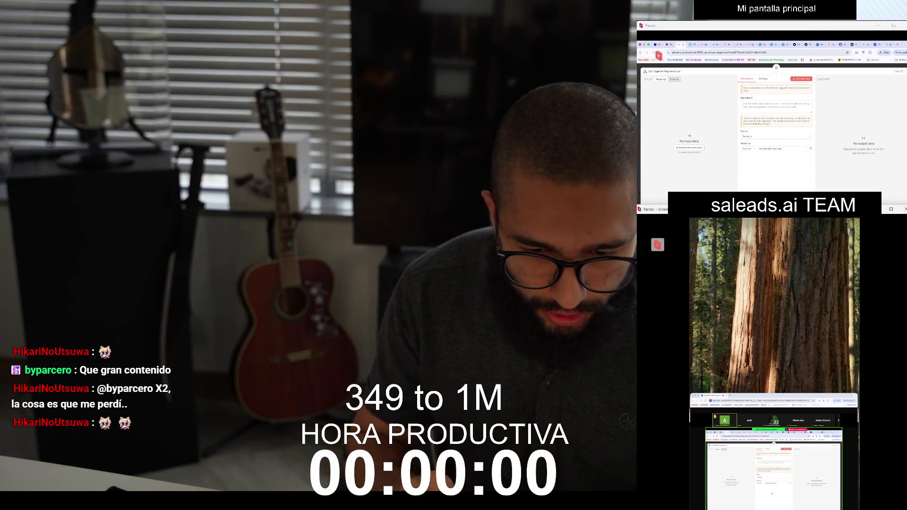
key("Escape")
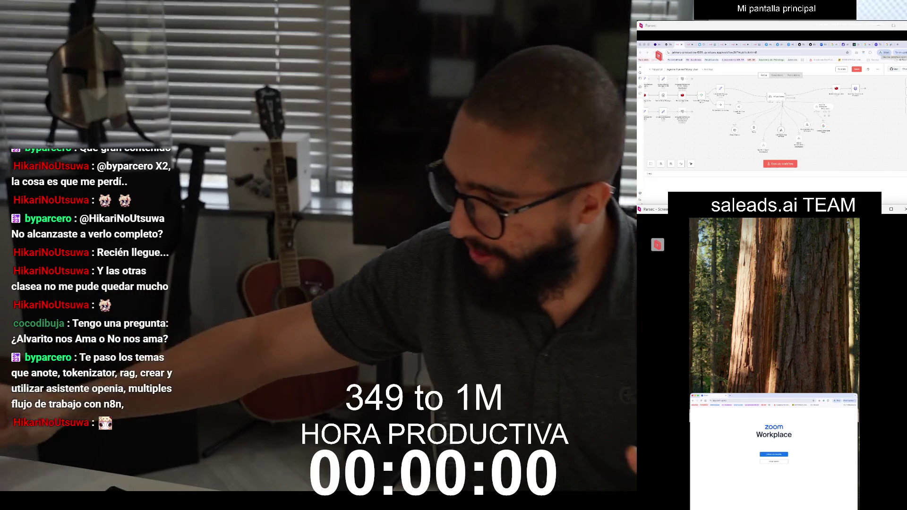
Bring the Spotify player forward and raise the volume of the playing track Life
key("alt+Tab")
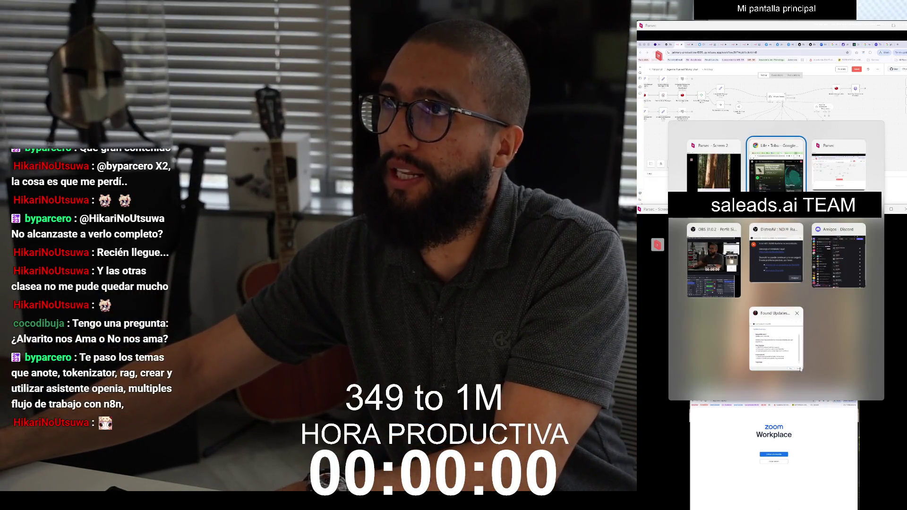
left_click(881, 306)
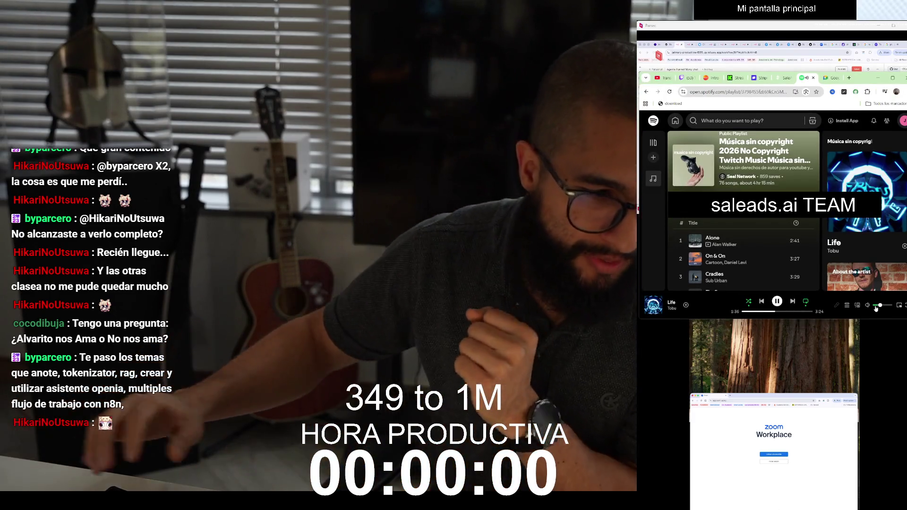